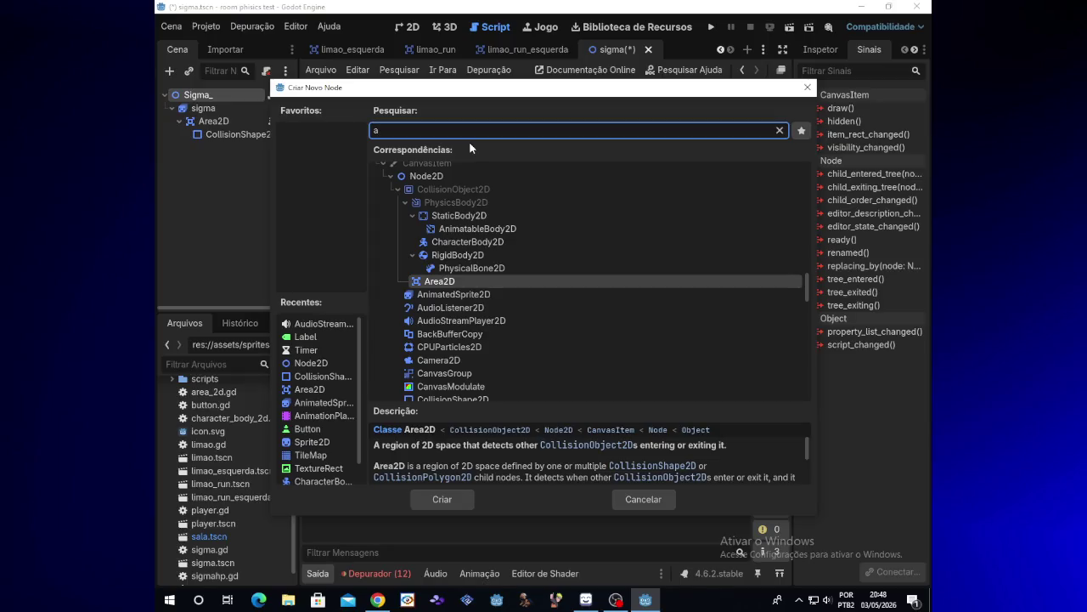
Search 'audio' in Create New Node and add an AudioStreamPlayer node
{"action": "type", "text": "ud"}
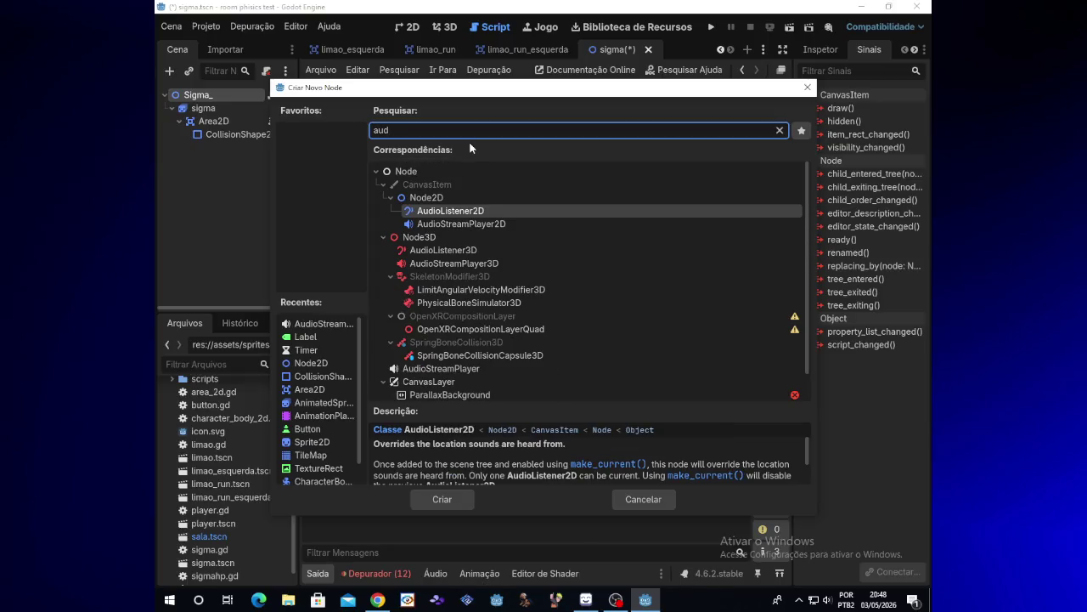
{"action": "type", "text": "io"}
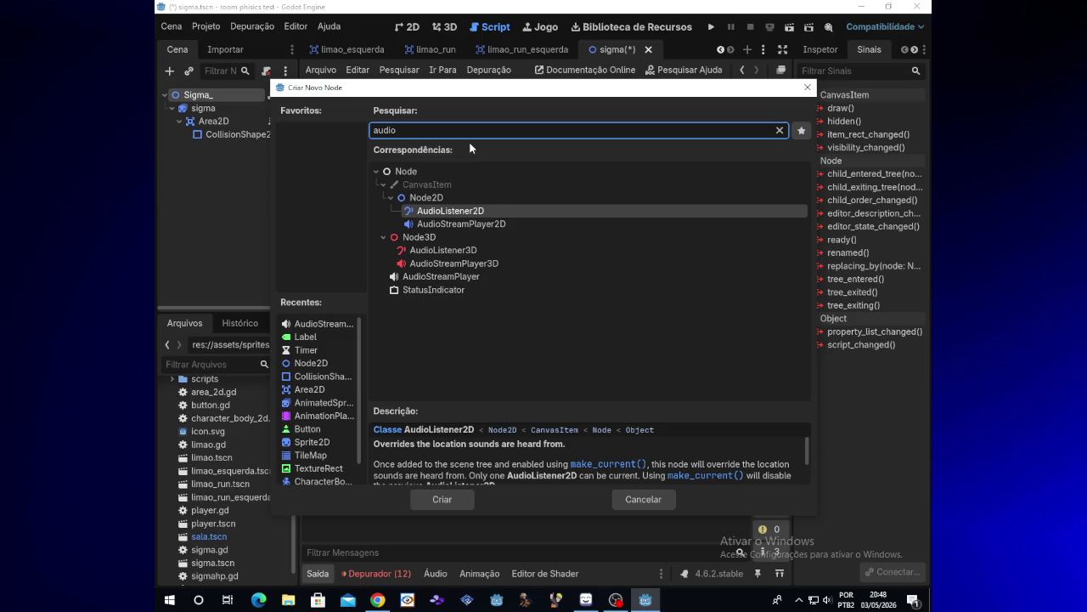
{"action": "key", "text": "Down"}
{"action": "key", "text": "Down"}
{"action": "key", "text": "Down"}
{"action": "key", "text": "Return"}
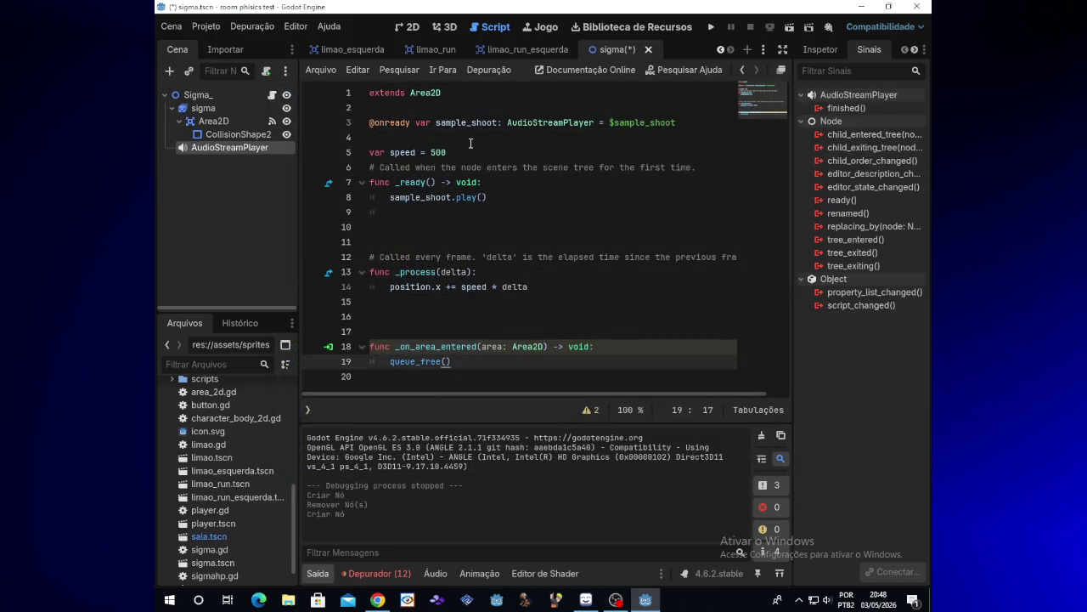
Rename the new AudioStreamPlayer to 'dano' and show its properties in the Inspector
{"action": "double_click", "coordinate": [267, 151]}
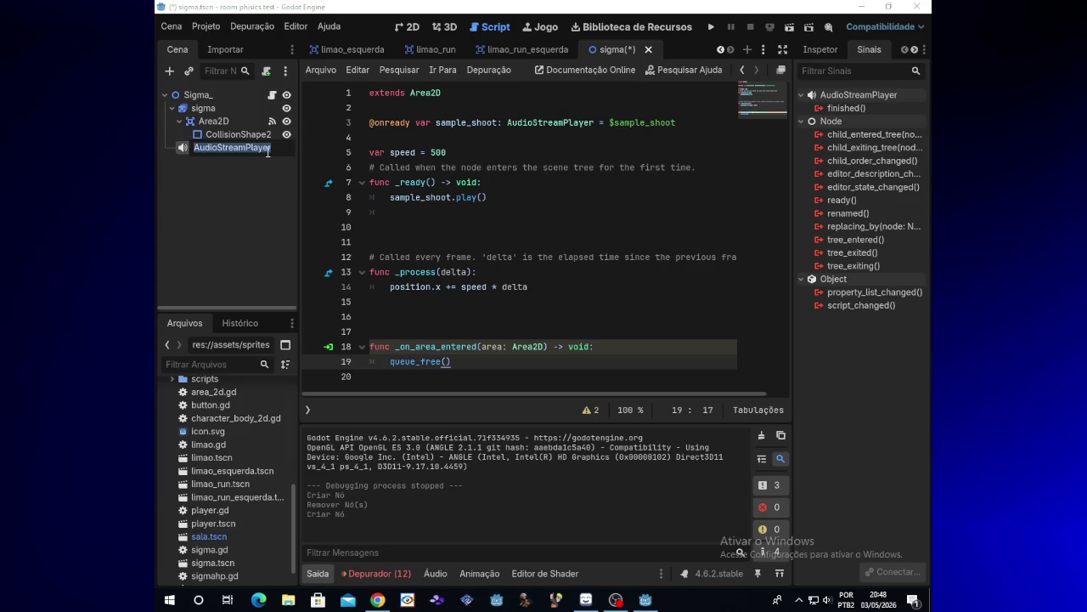
{"action": "key", "text": "BackSpace"}
{"action": "type", "text": "dano"}
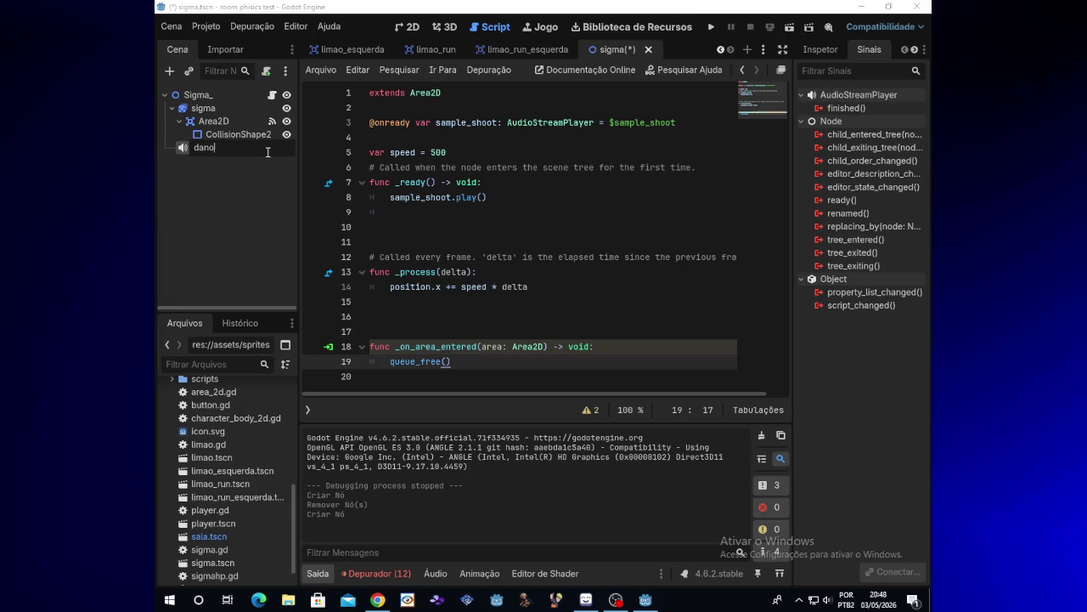
{"action": "key", "text": "Return"}
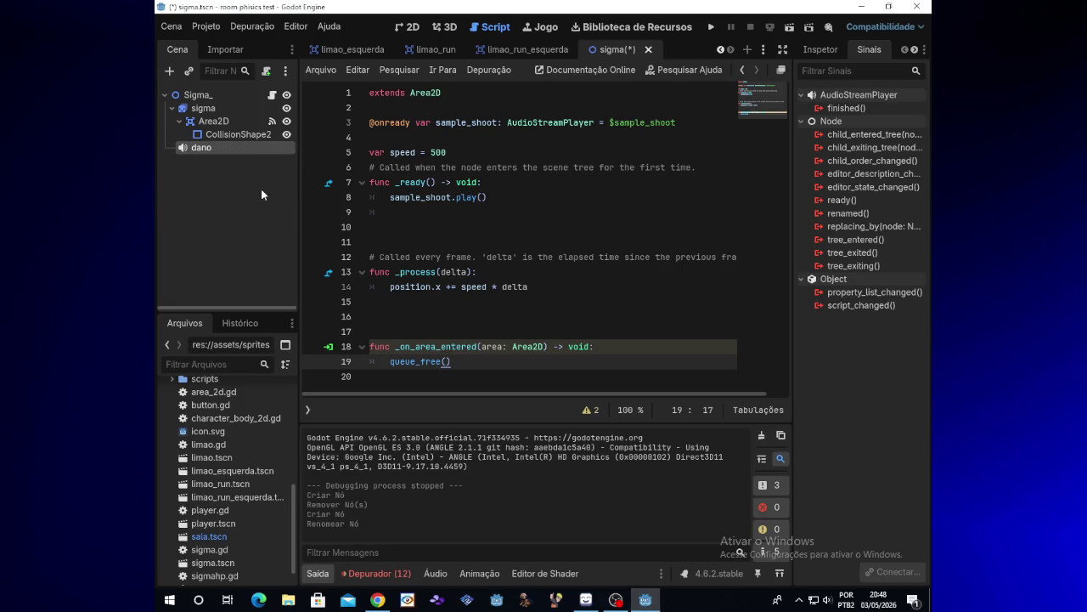
{"action": "left_click", "coordinate": [261, 190]}
{"action": "left_click", "coordinate": [250, 148]}
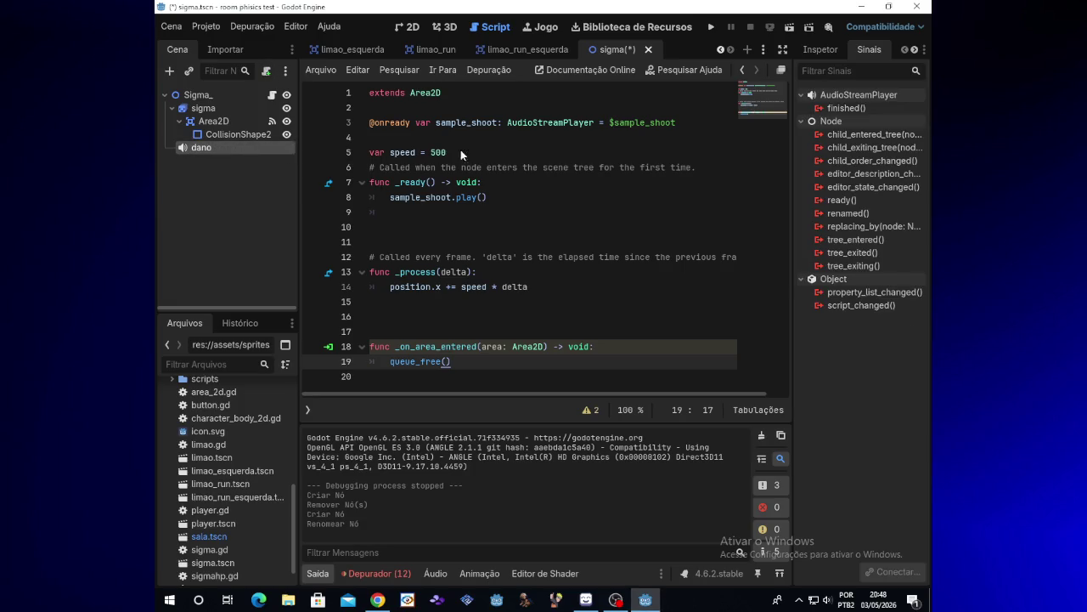
{"action": "left_click", "coordinate": [821, 51]}
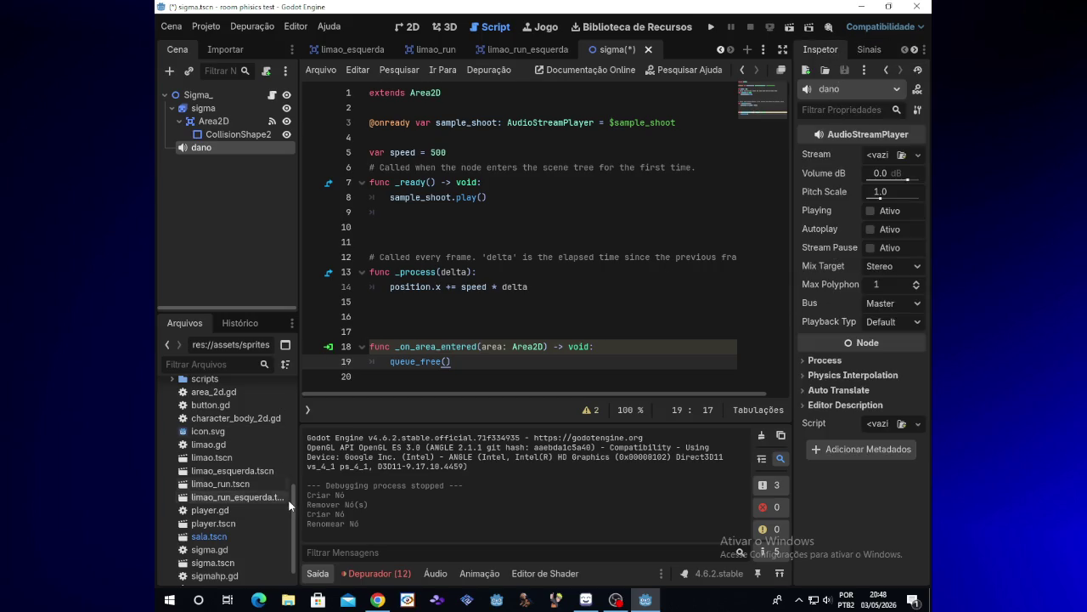
Expand the sound effects folder and inspect the 10 - MMX - X Hurt sound file
{"action": "scroll", "coordinate": [290, 538], "scroll_direction": "down", "scroll_amount": 2}
{"action": "left_click_drag", "start_coordinate": [290, 538], "coordinate": [288, 380]}
{"action": "left_click", "coordinate": [180, 454]}
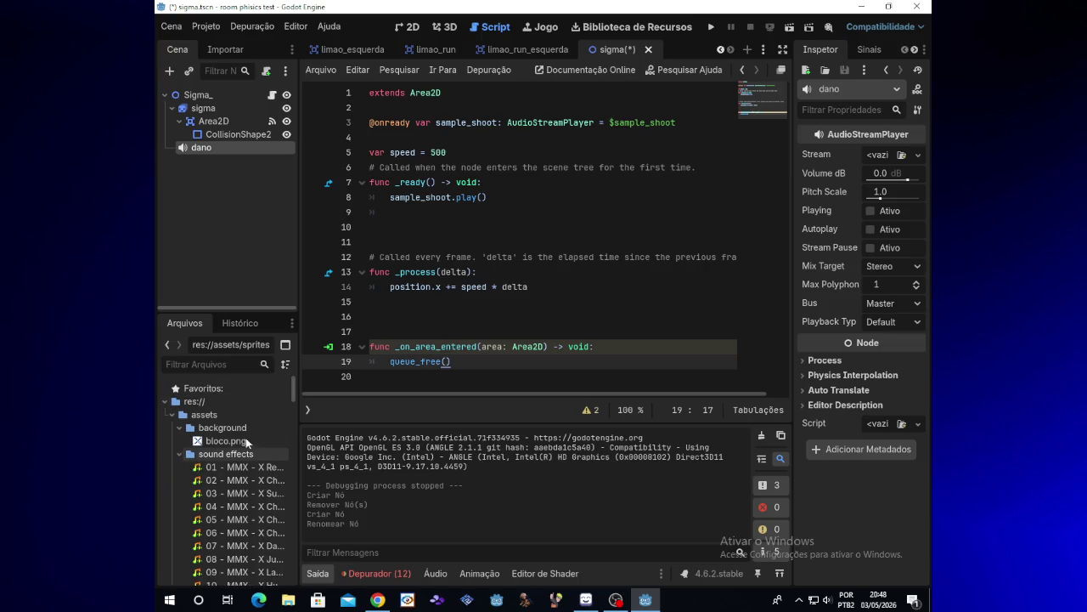
{"action": "scroll", "coordinate": [295, 407], "scroll_direction": "down", "scroll_amount": 2}
{"action": "scroll", "coordinate": [294, 413], "scroll_direction": "down", "scroll_amount": 3}
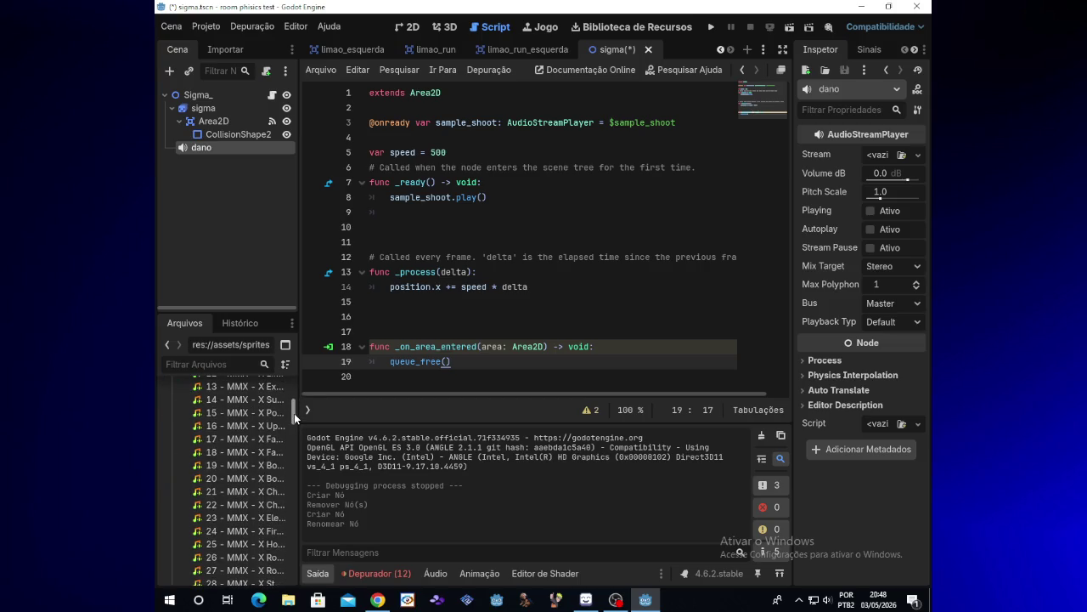
{"action": "scroll", "coordinate": [294, 413], "scroll_direction": "down", "scroll_amount": 3}
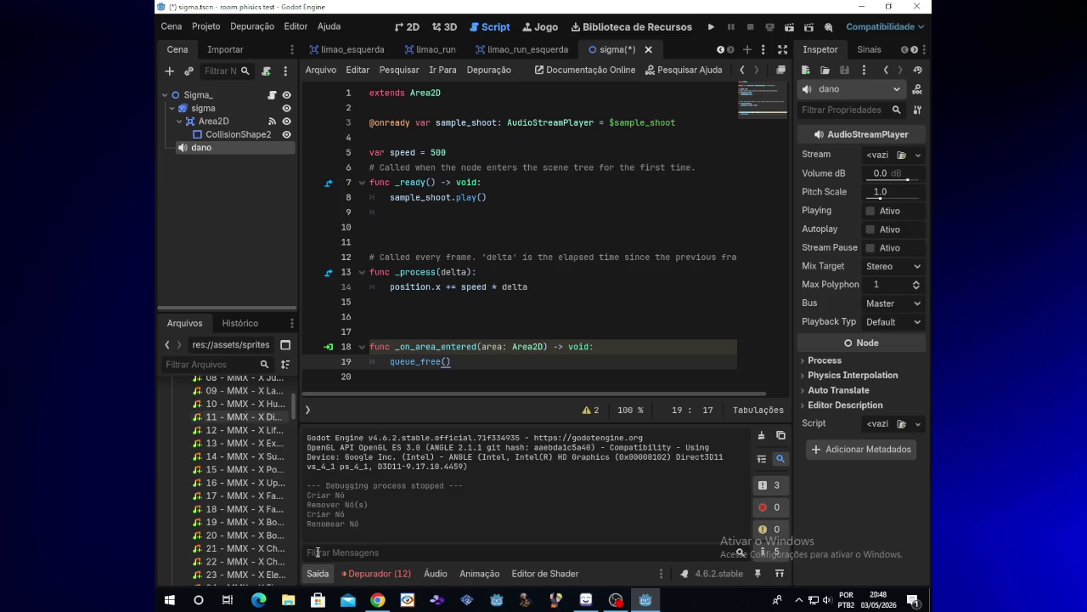
{"action": "mouse_move", "coordinate": [263, 403]}
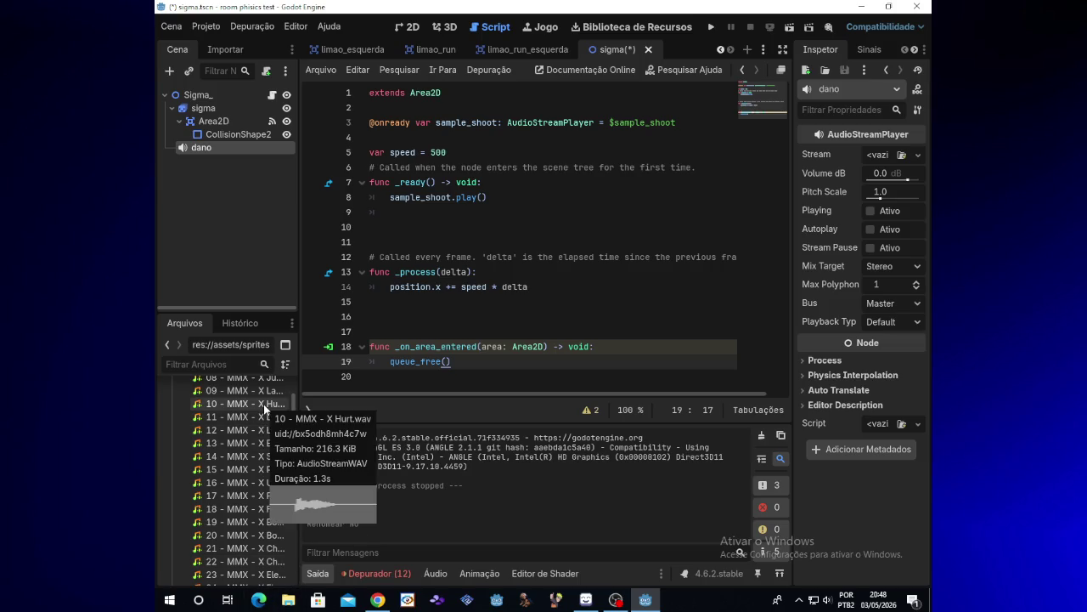
{"action": "left_click", "coordinate": [262, 405]}
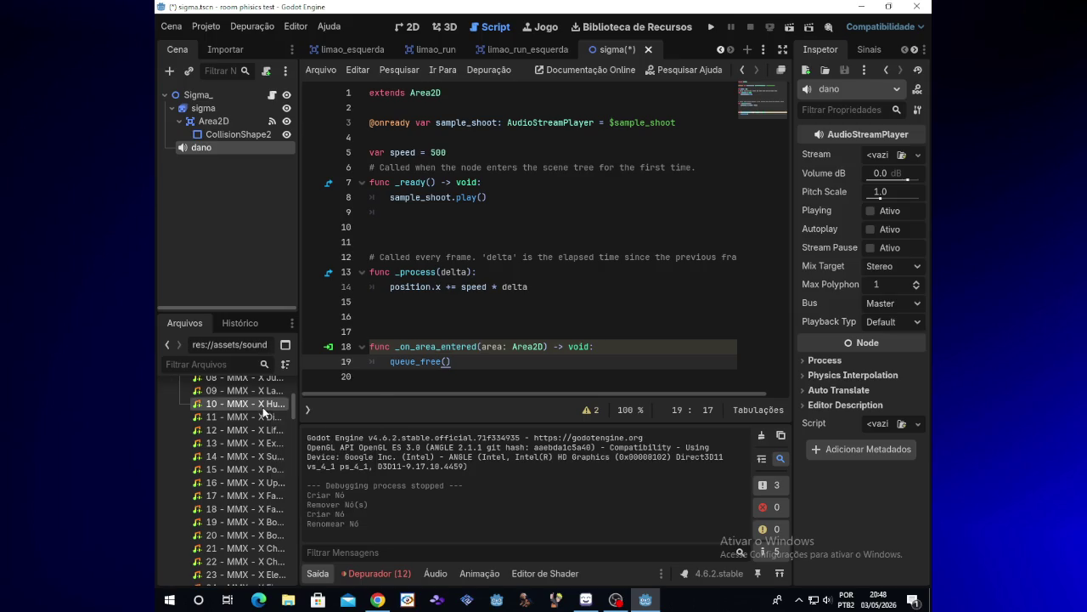
{"action": "left_click", "coordinate": [263, 412]}
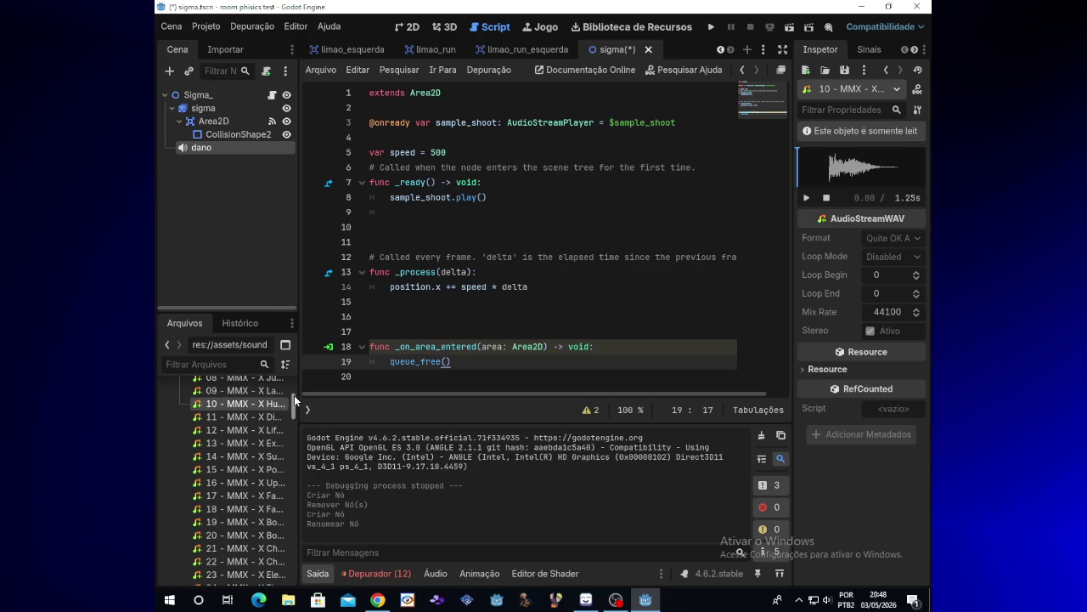
Preview sound effects 07 and 08 in the Inspector
{"action": "scroll", "coordinate": [294, 393], "scroll_direction": "up", "scroll_amount": 3}
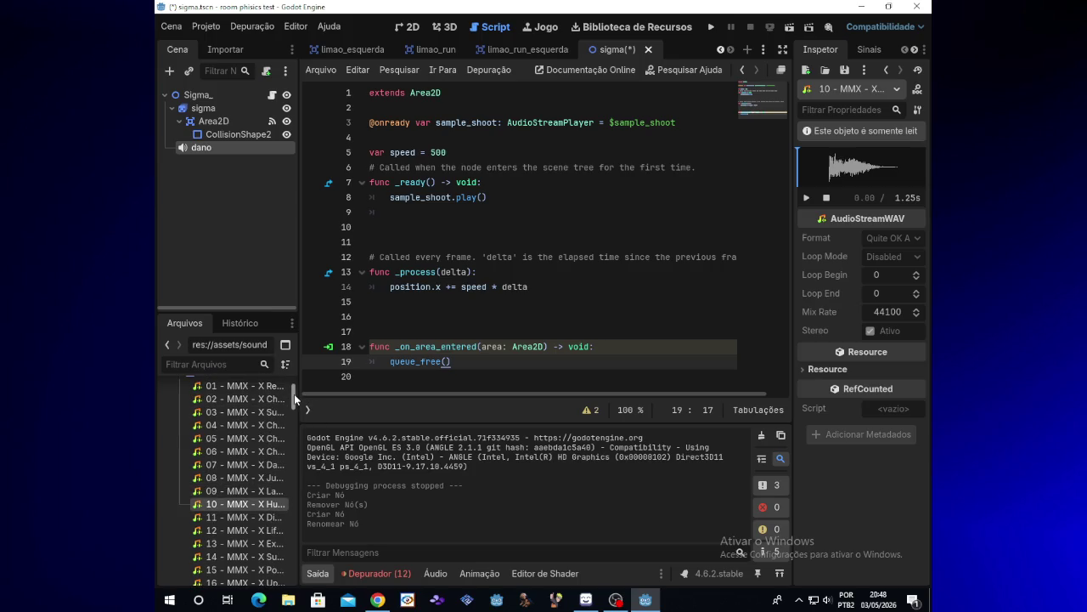
{"action": "left_click", "coordinate": [255, 492]}
{"action": "left_click", "coordinate": [265, 470]}
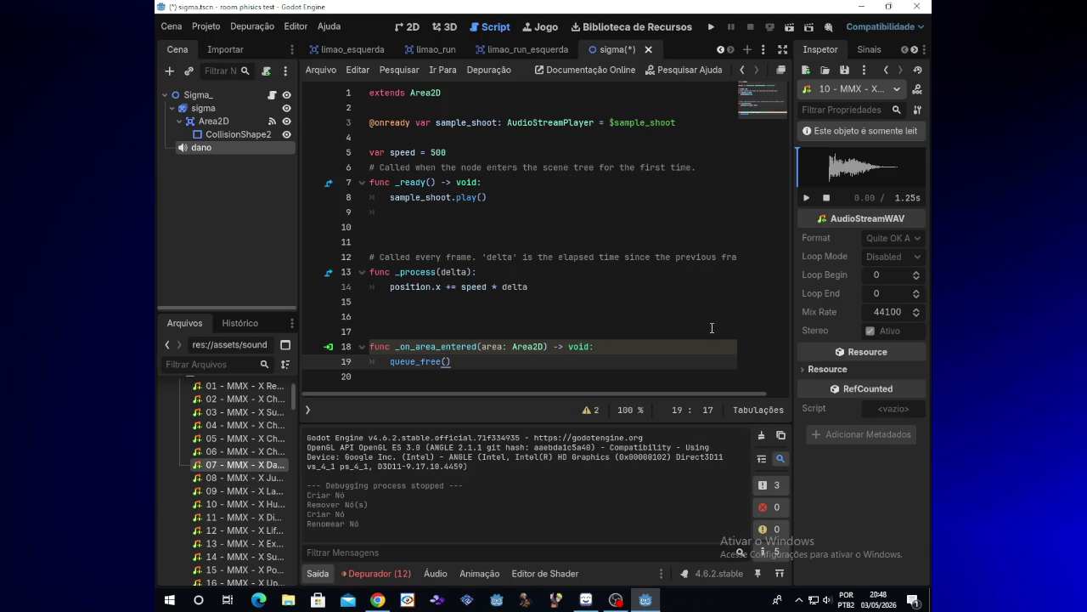
{"action": "left_click", "coordinate": [807, 198]}
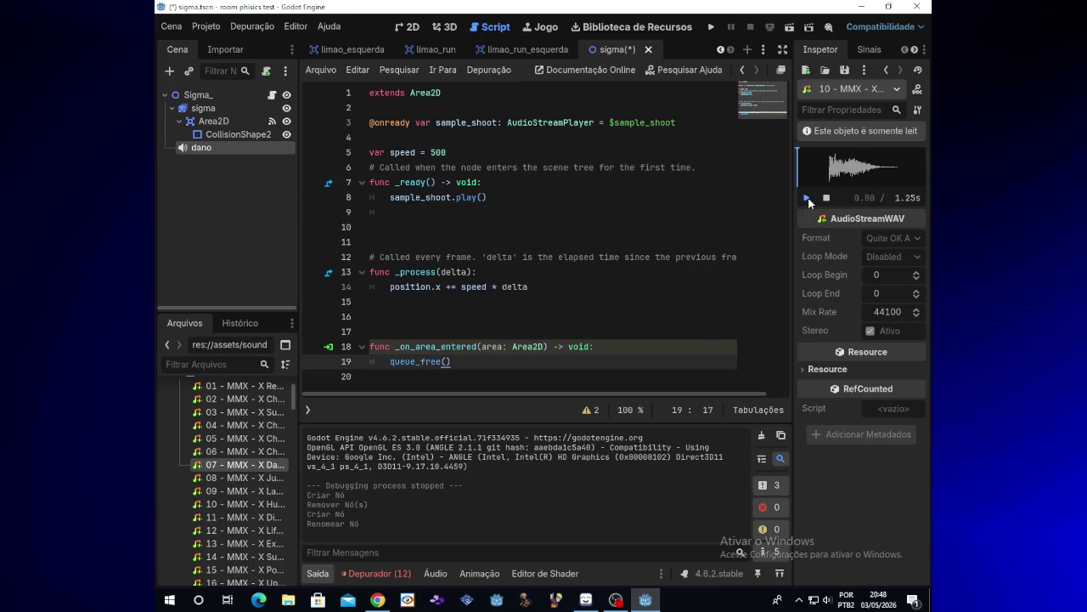
{"action": "left_click", "coordinate": [808, 199]}
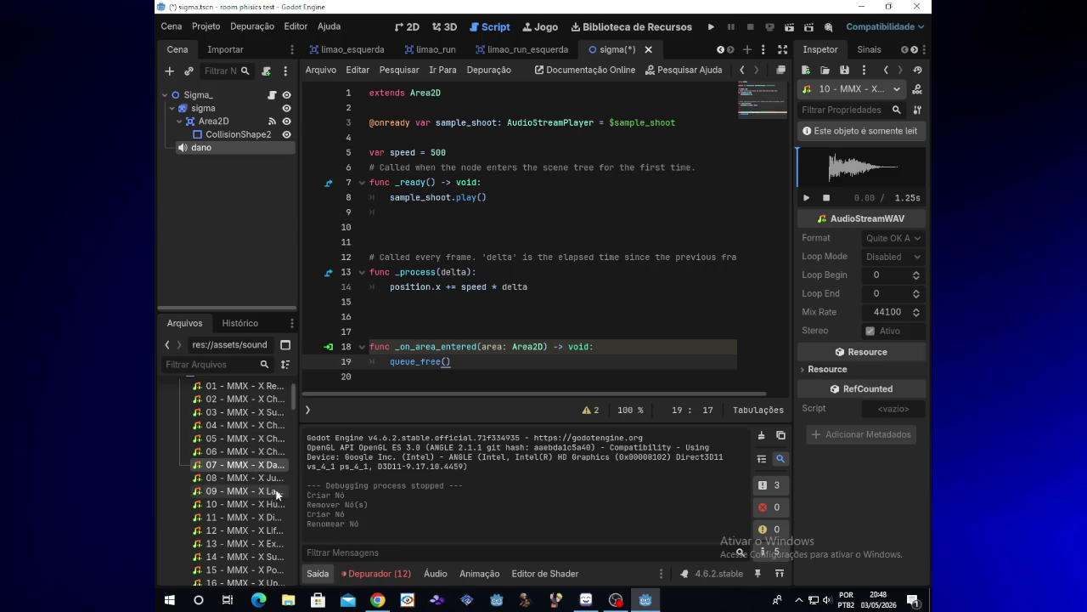
{"action": "left_click", "coordinate": [245, 477]}
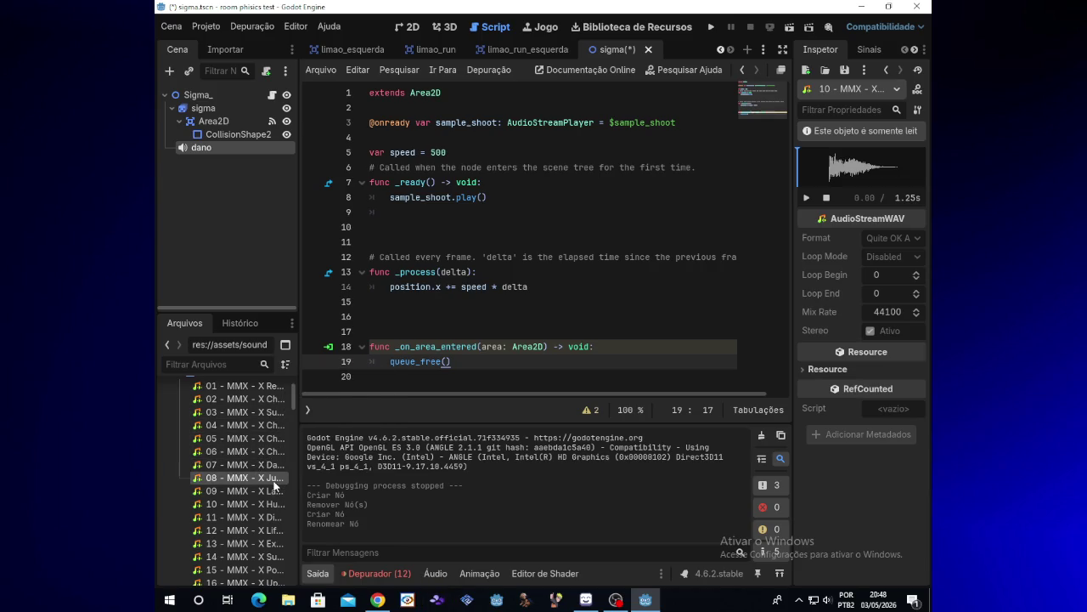
{"action": "left_click", "coordinate": [808, 198]}
Replay sounds 07 and 08, then preview the 10 - MMX - X Hurt sound
{"action": "left_click", "coordinate": [248, 465]}
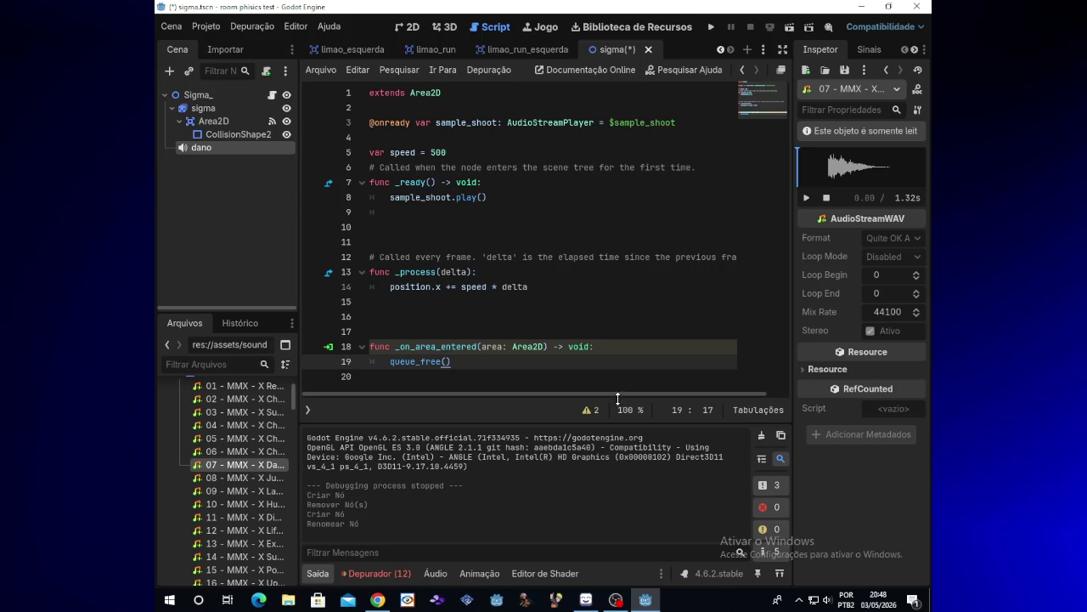
{"action": "left_click", "coordinate": [803, 206]}
{"action": "left_click", "coordinate": [273, 478]}
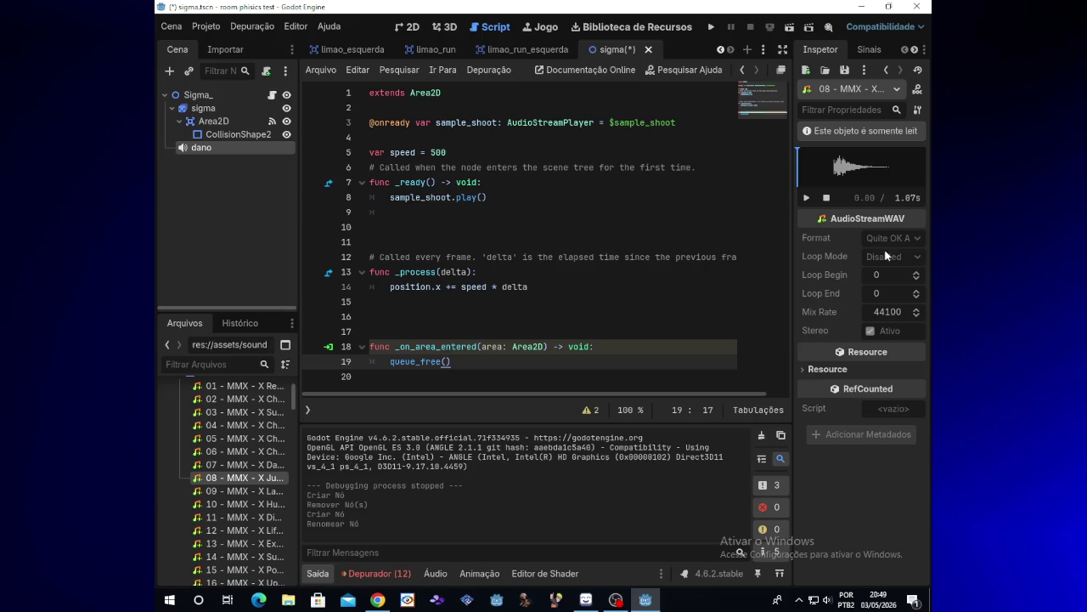
{"action": "left_click", "coordinate": [806, 197]}
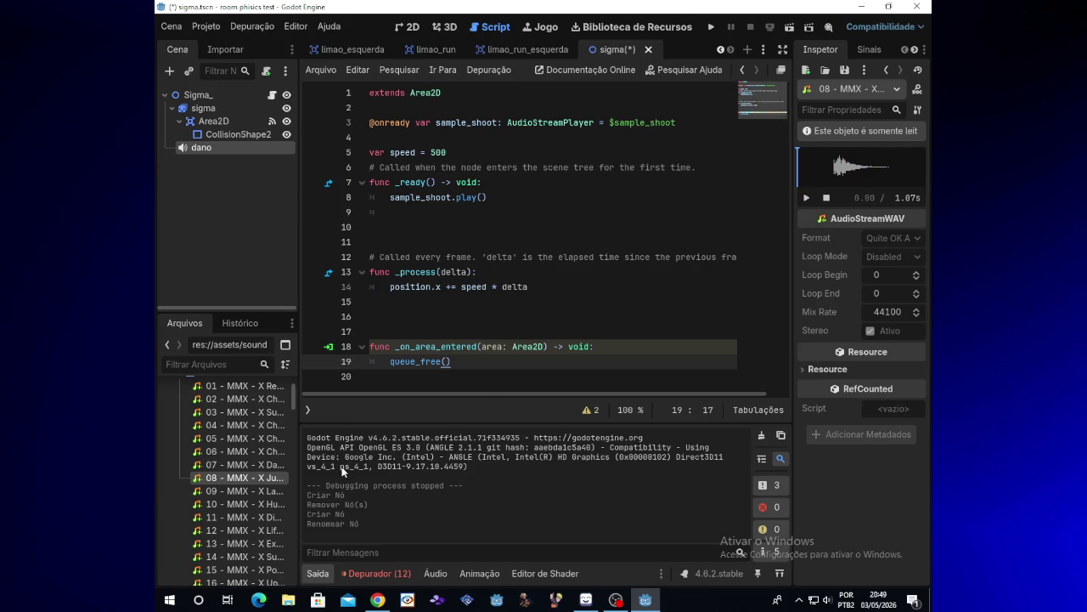
{"action": "left_click", "coordinate": [261, 506]}
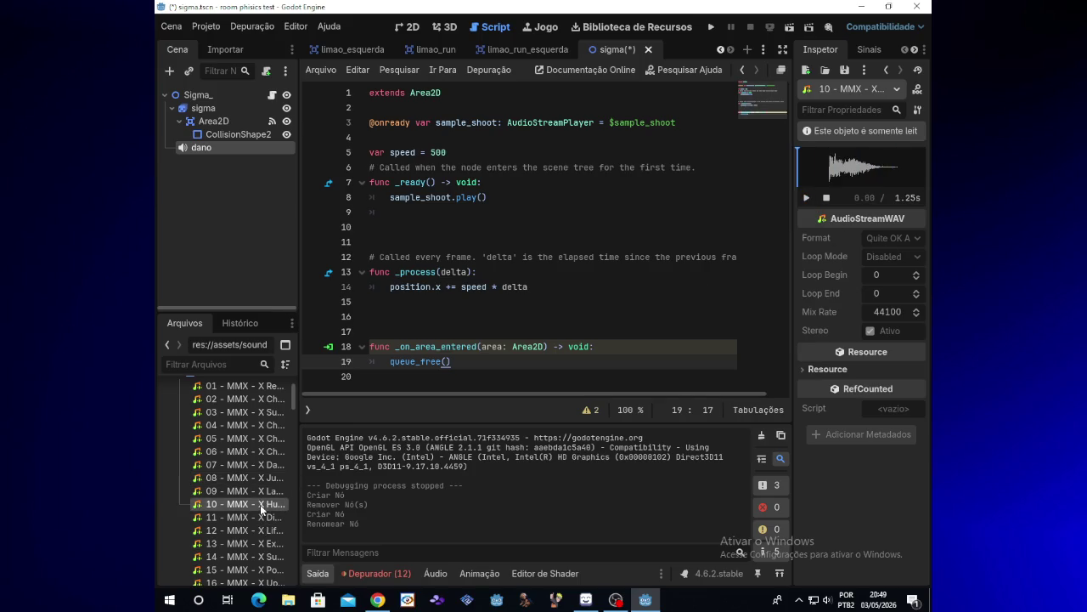
{"action": "left_click", "coordinate": [806, 198]}
{"action": "mouse_move", "coordinate": [617, 600]}
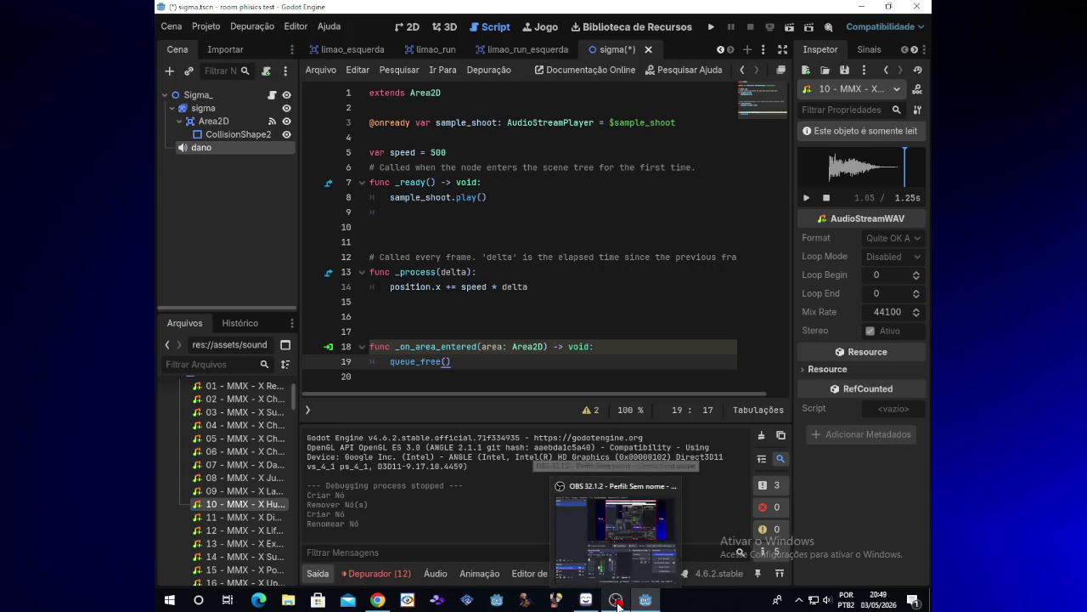
Minimize Godot, glance at the Sigma sprite in LibreSprite, then bring OBS to the front
{"action": "left_click", "coordinate": [644, 600]}
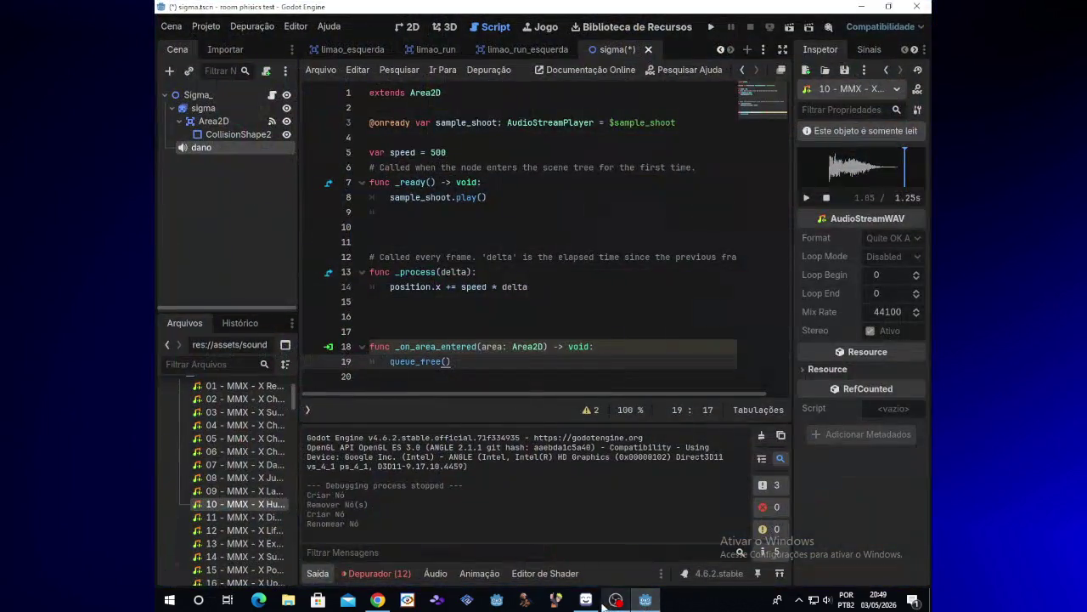
{"action": "left_click", "coordinate": [588, 601]}
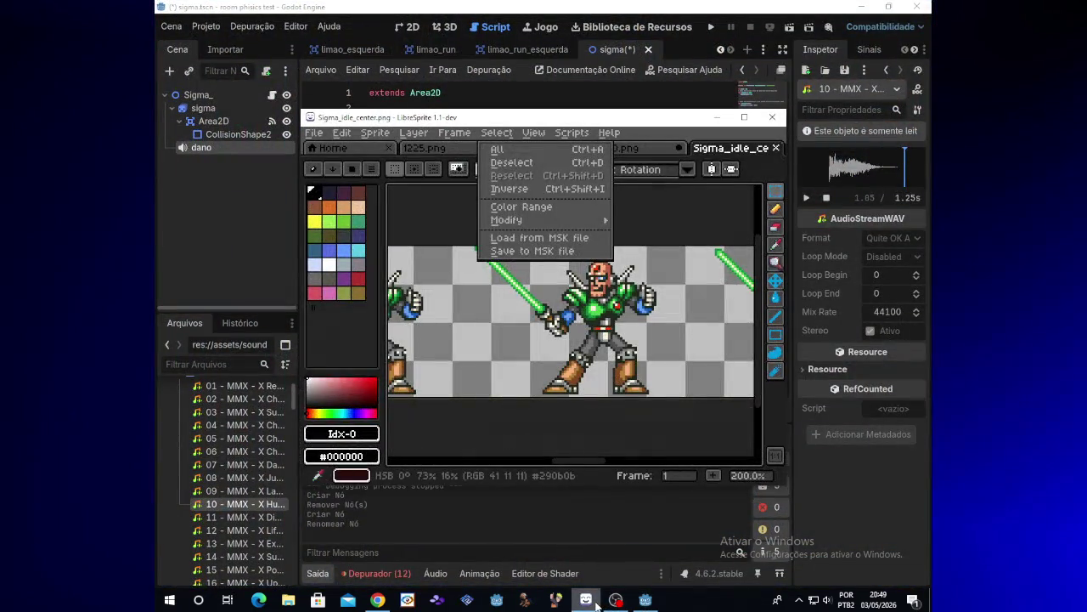
{"action": "left_click", "coordinate": [591, 602]}
{"action": "left_click", "coordinate": [614, 602]}
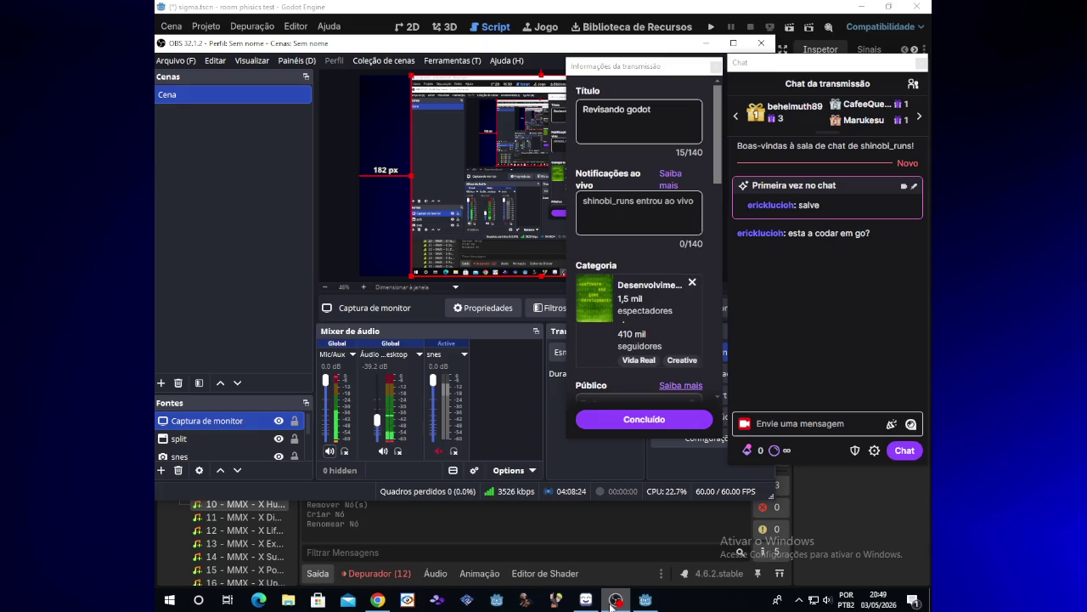
Skip the YouTube ad so Lament of Innocence plays, then return to the Godot editor
{"action": "left_click", "coordinate": [374, 600]}
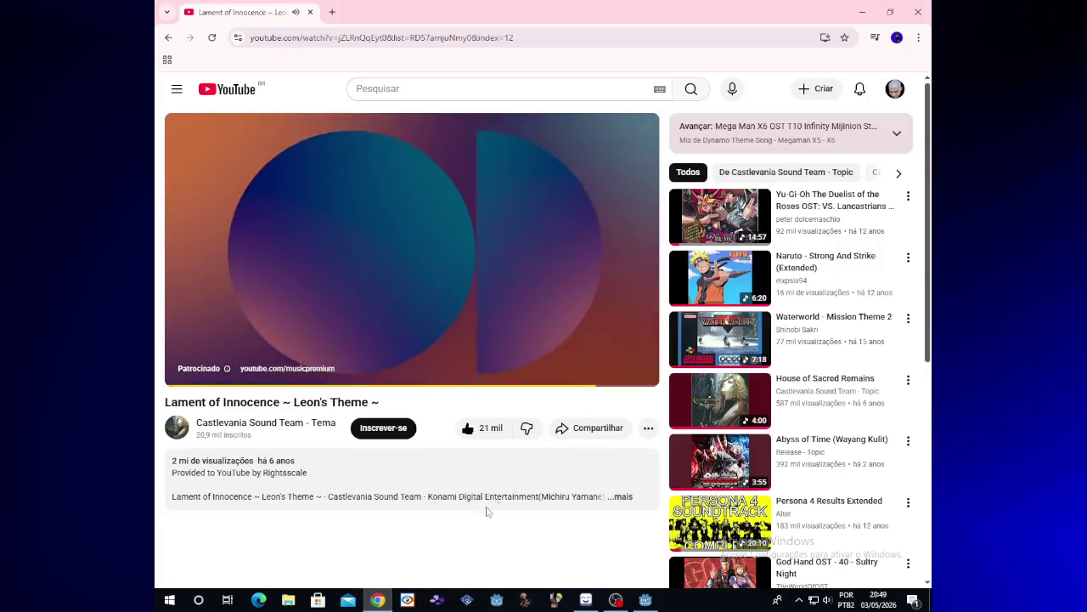
{"action": "left_click", "coordinate": [599, 343]}
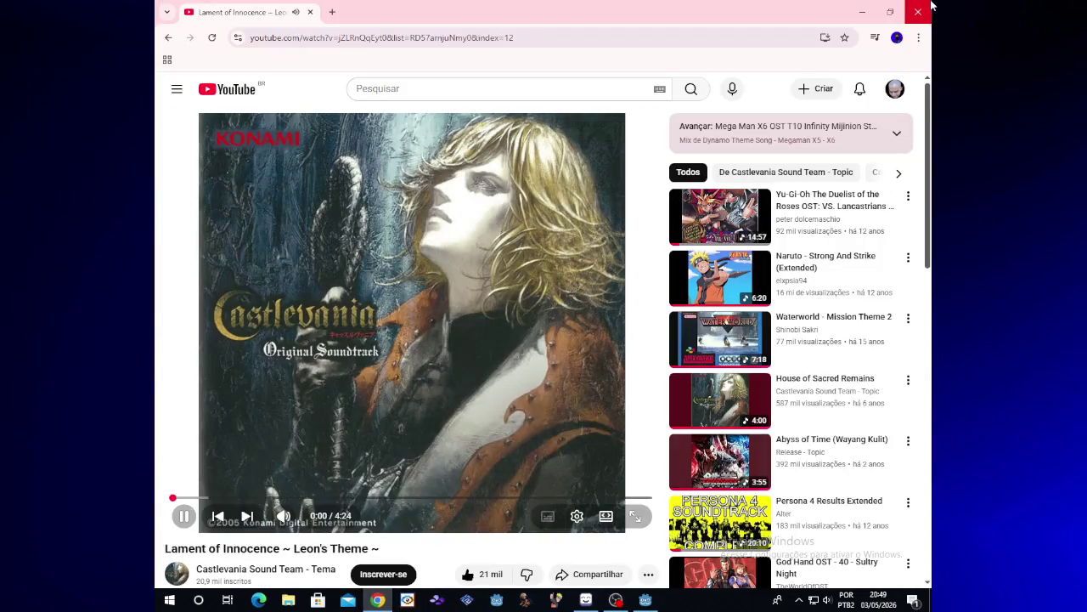
{"action": "left_click", "coordinate": [863, 12]}
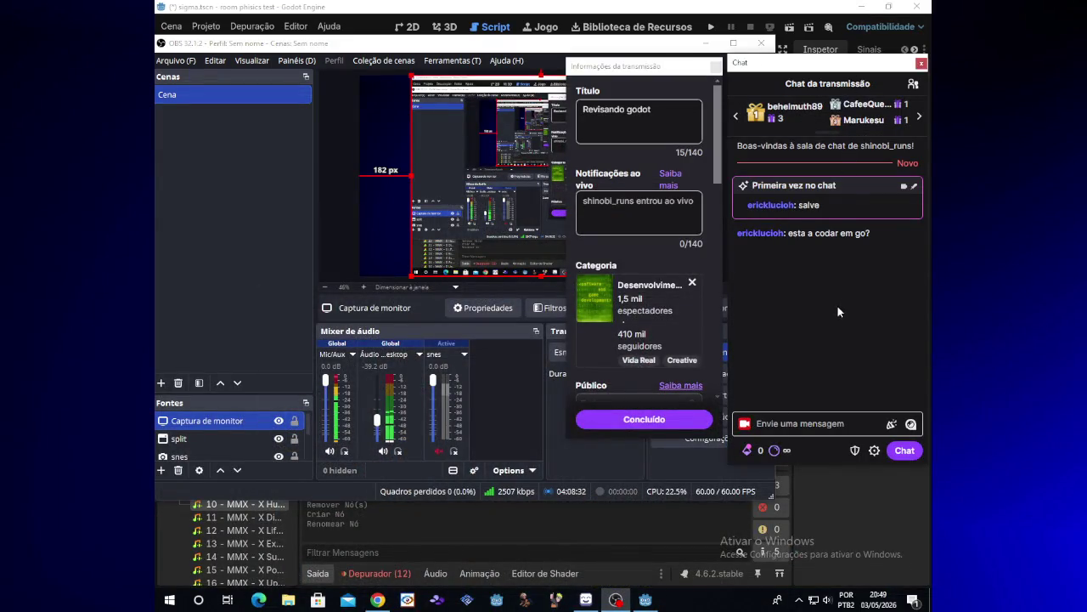
{"action": "left_click", "coordinate": [590, 5]}
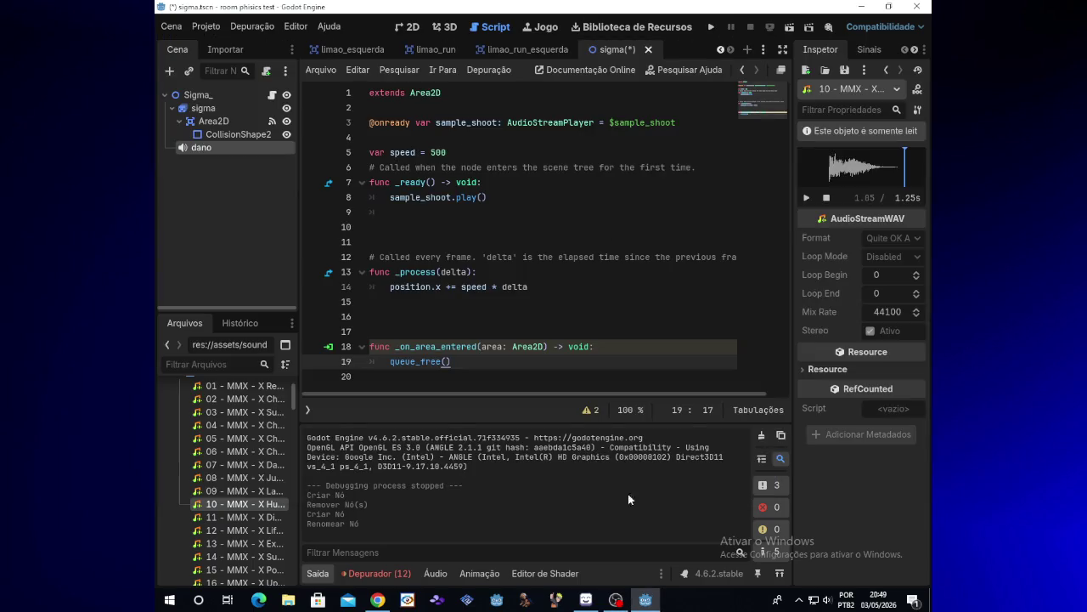
{"action": "left_click", "coordinate": [505, 193]}
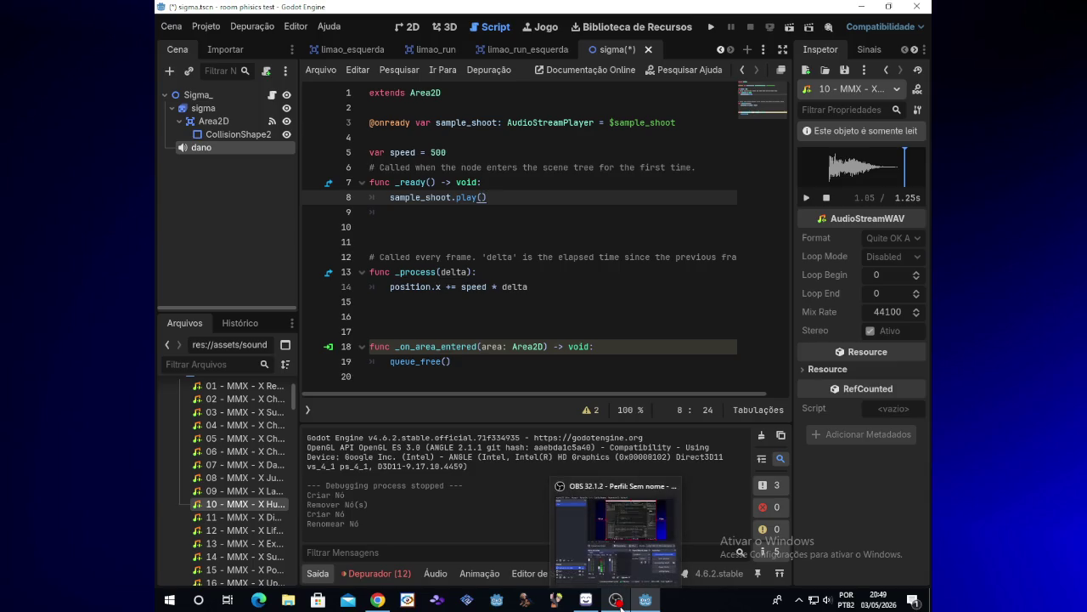
{"action": "left_click", "coordinate": [618, 602]}
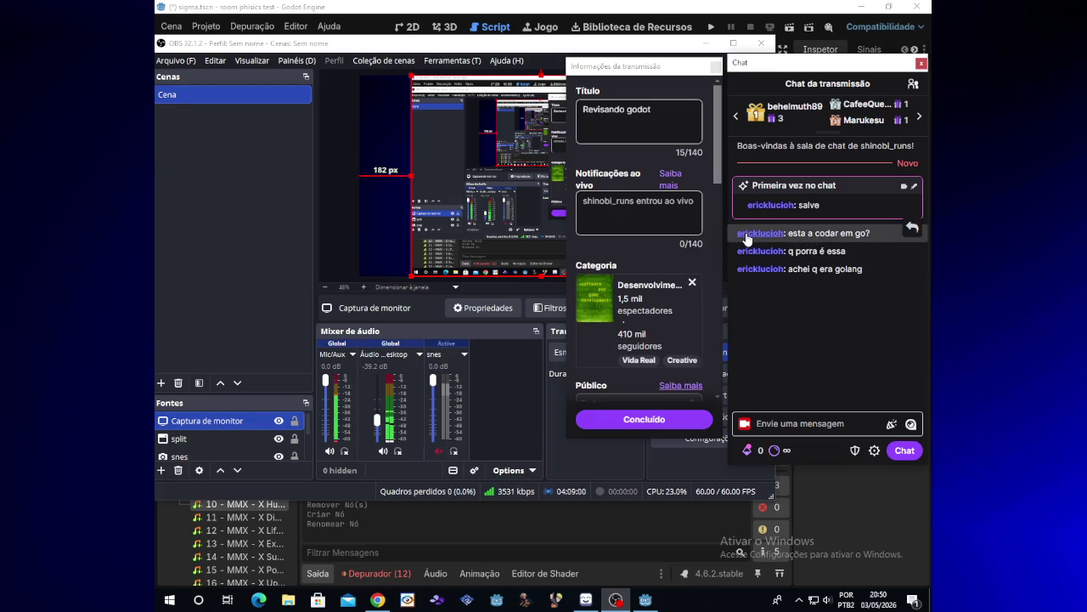
{"action": "left_click_drag", "start_coordinate": [788, 232], "coordinate": [839, 233]}
{"action": "left_click", "coordinate": [831, 233]}
{"action": "key", "text": "alt+Tab"}
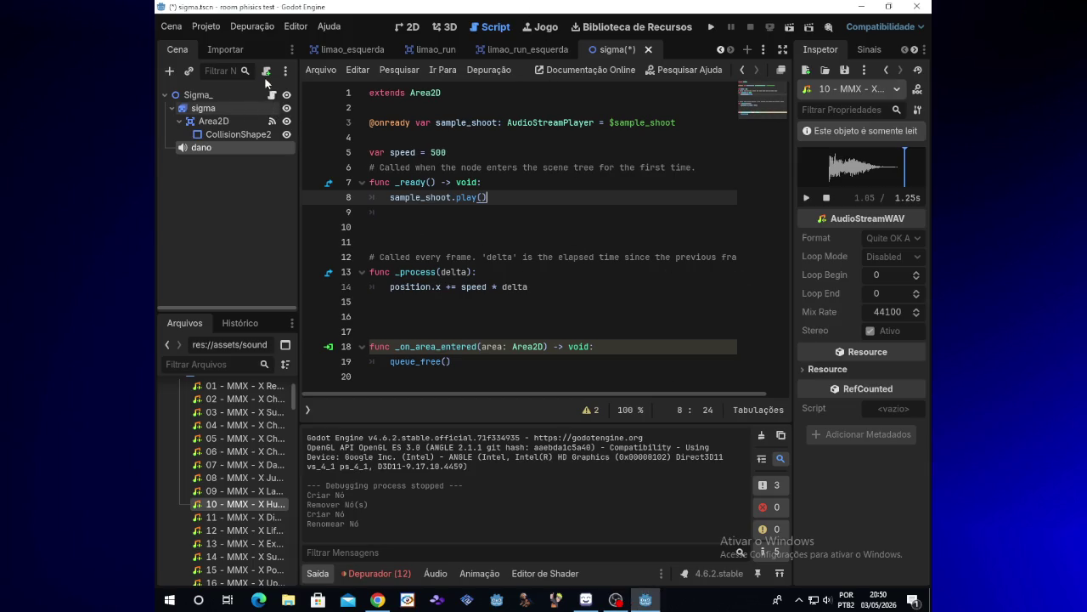
View the sala scene, then open and scroll through the player scene's script
{"action": "left_click", "coordinate": [723, 51]}
{"action": "left_click", "coordinate": [724, 51]}
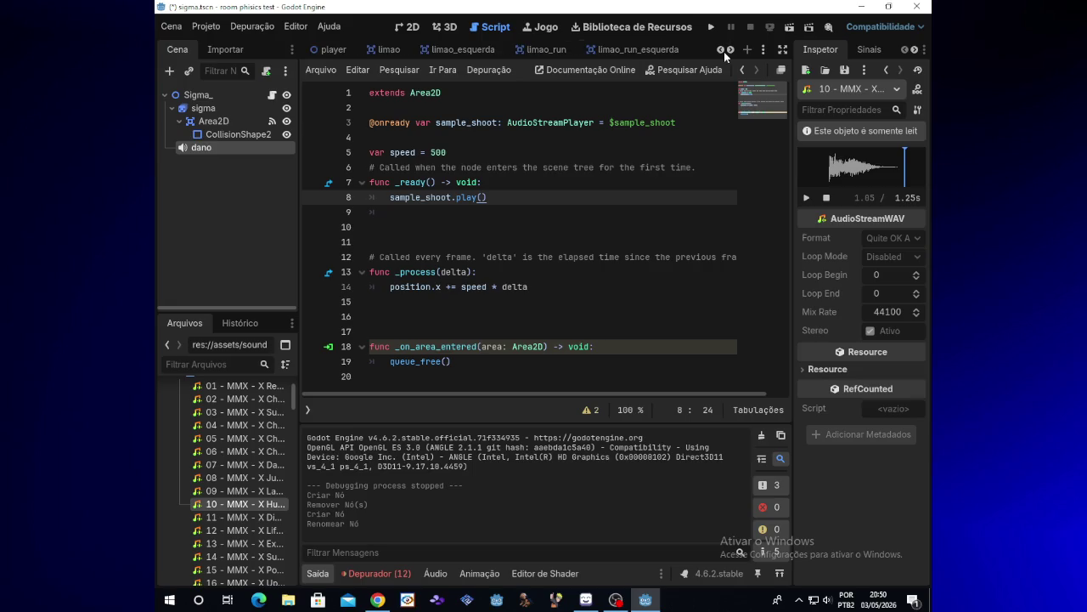
{"action": "left_click", "coordinate": [724, 51]}
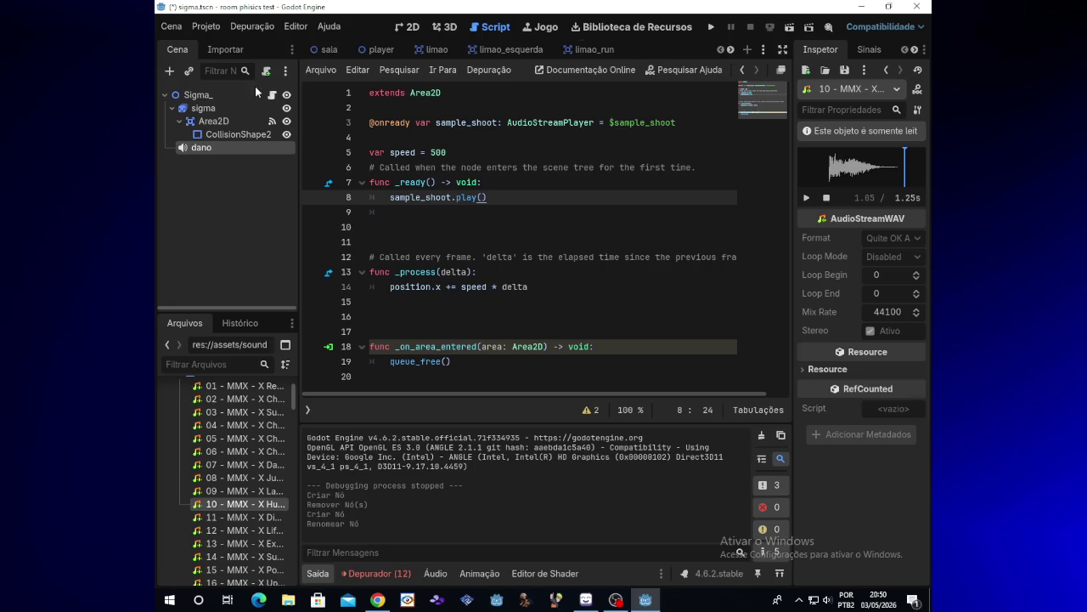
{"action": "left_click", "coordinate": [326, 51]}
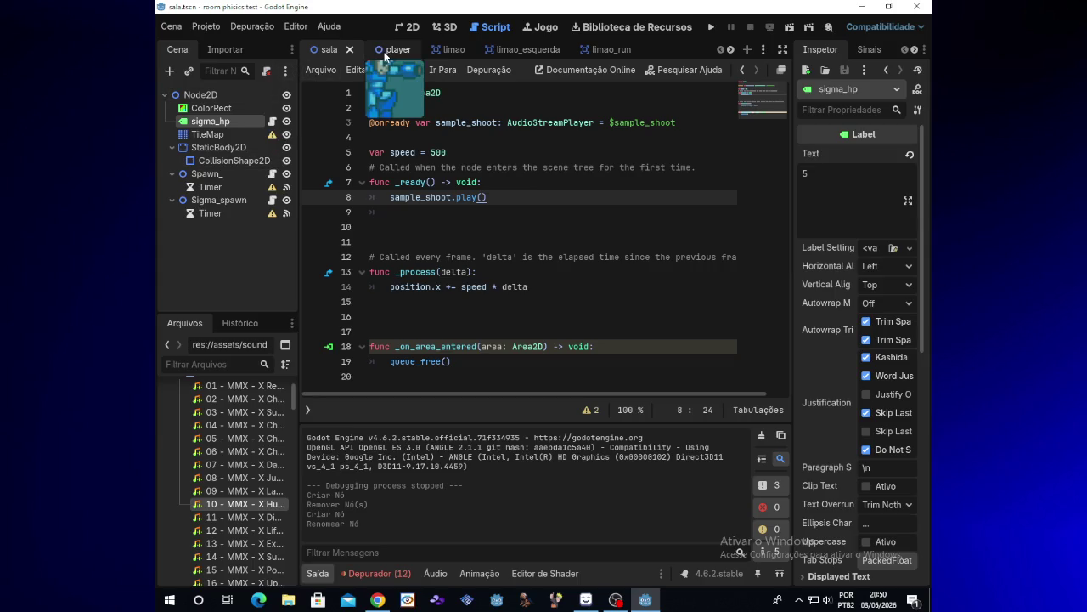
{"action": "left_click", "coordinate": [392, 50]}
{"action": "left_click", "coordinate": [273, 107]}
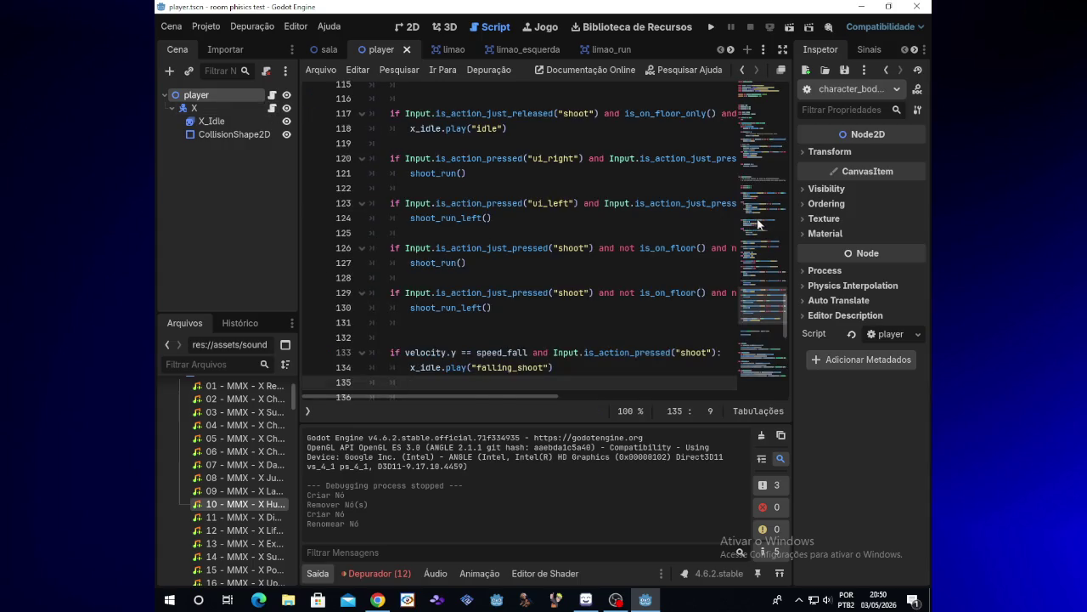
{"action": "mouse_move", "coordinate": [783, 321]}
{"action": "left_mouse_down"}
{"action": "mouse_move", "coordinate": [788, 141]}
{"action": "mouse_move", "coordinate": [786, 312]}
{"action": "mouse_move", "coordinate": [790, 163]}
{"action": "mouse_move", "coordinate": [780, 167]}
{"action": "left_mouse_up"}
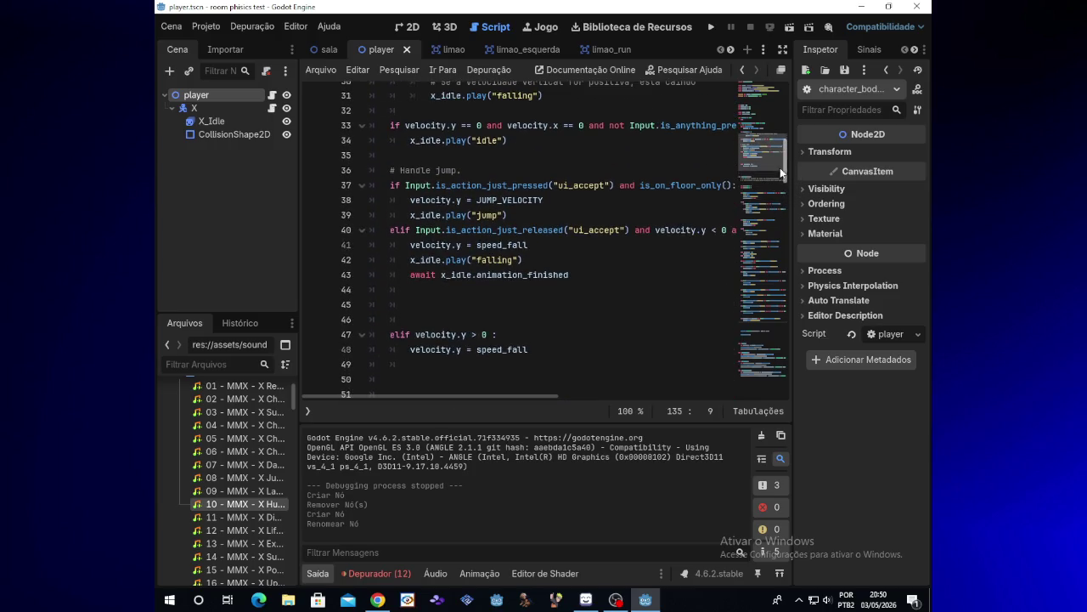
Check OBS briefly, then run the project to show the player and HP counter
{"action": "left_click", "coordinate": [615, 599]}
{"action": "left_click", "coordinate": [614, 602]}
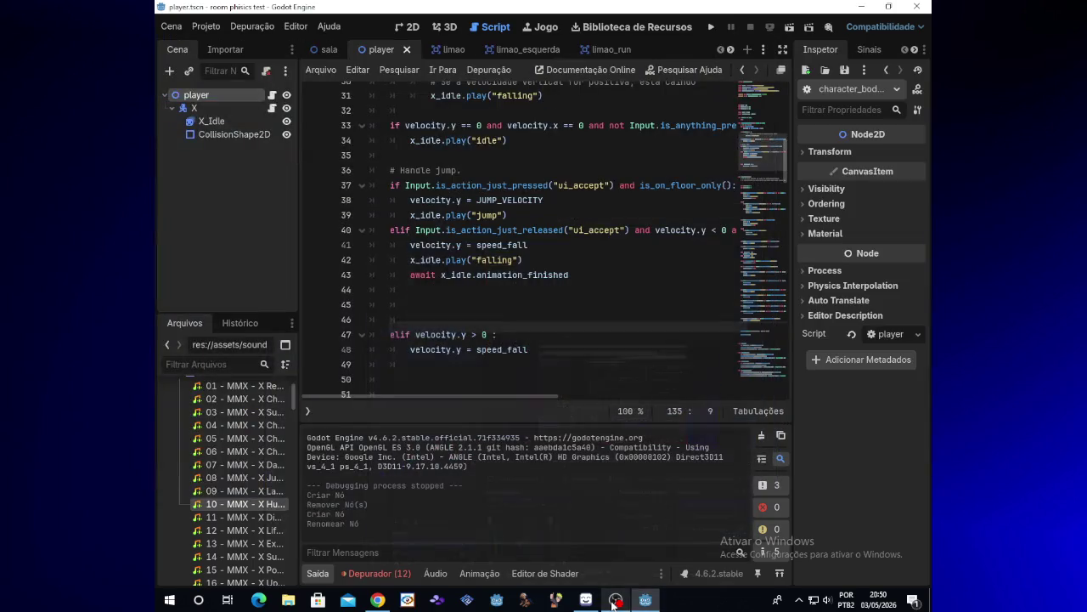
{"action": "left_click", "coordinate": [708, 28]}
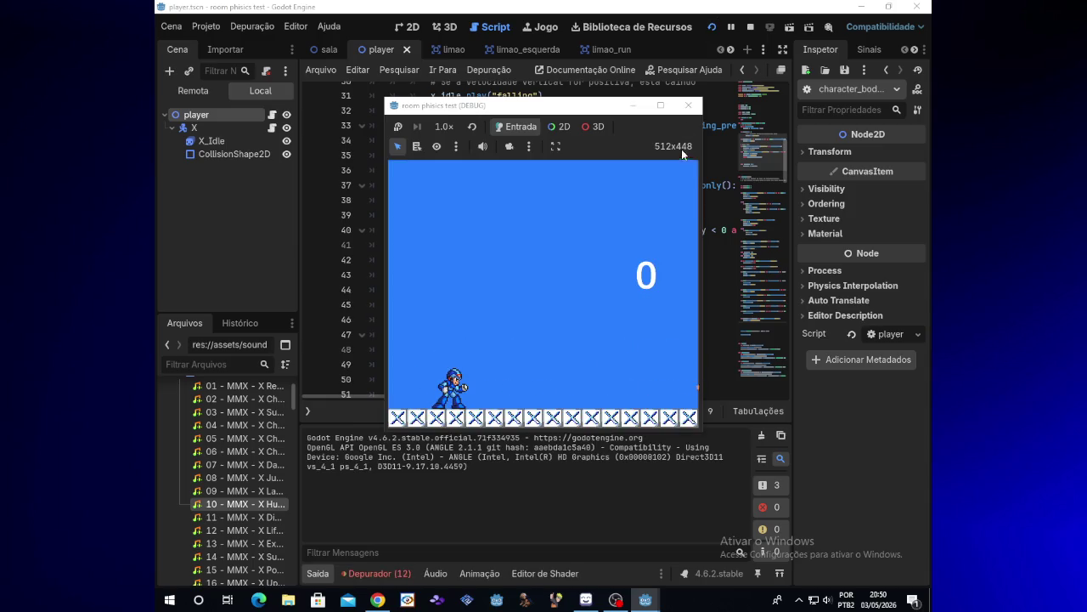
Restart the game and jump and shoot Sigma until its HP counter hits 0
{"action": "left_click", "coordinate": [709, 28]}
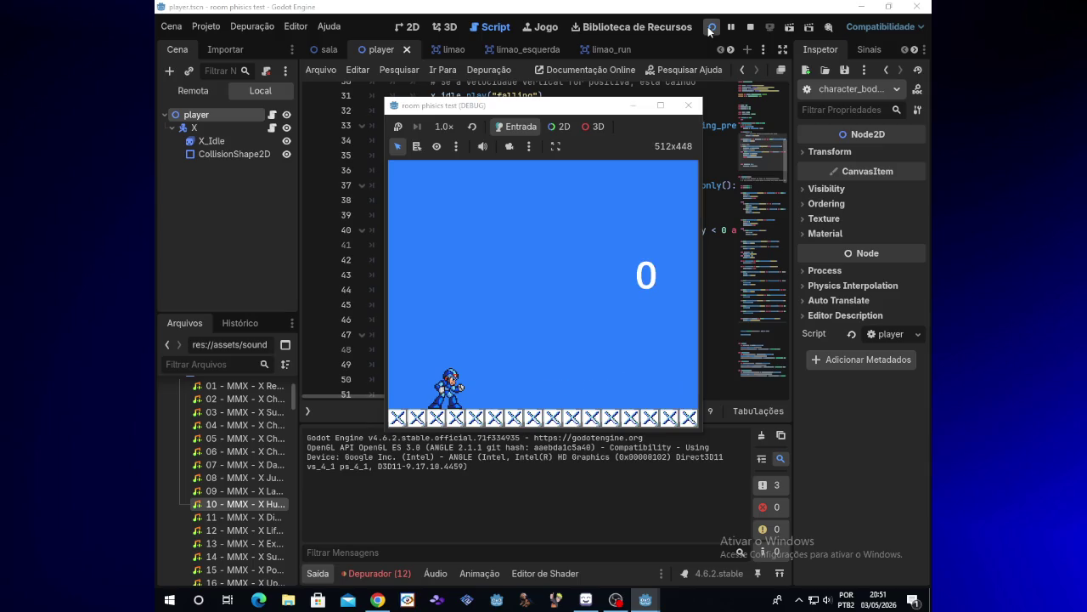
{"action": "key", "text": "space"}
{"action": "key", "text": "Right"}
{"action": "key", "text": "x"}
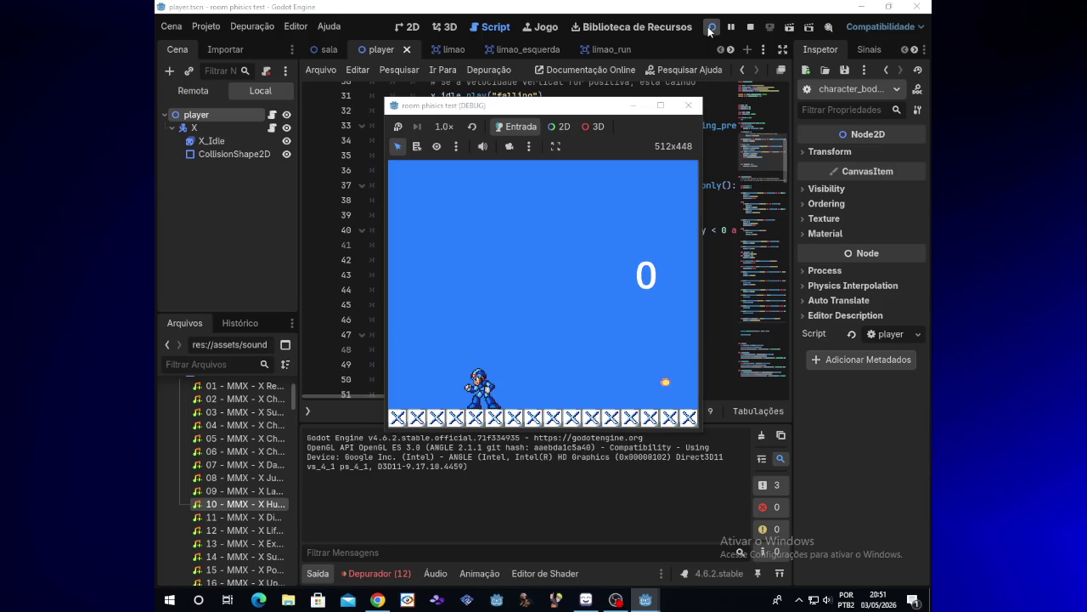
Stop the test run, check OBS, and scroll the scene tabs to the sigma scene
{"action": "left_click", "coordinate": [688, 105]}
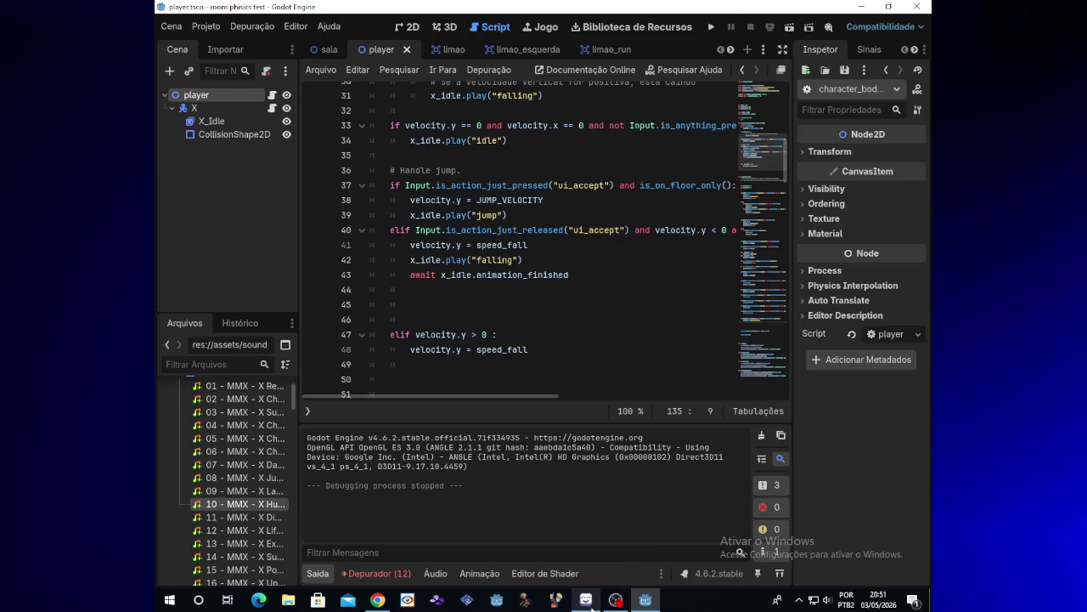
{"action": "left_click", "coordinate": [616, 599]}
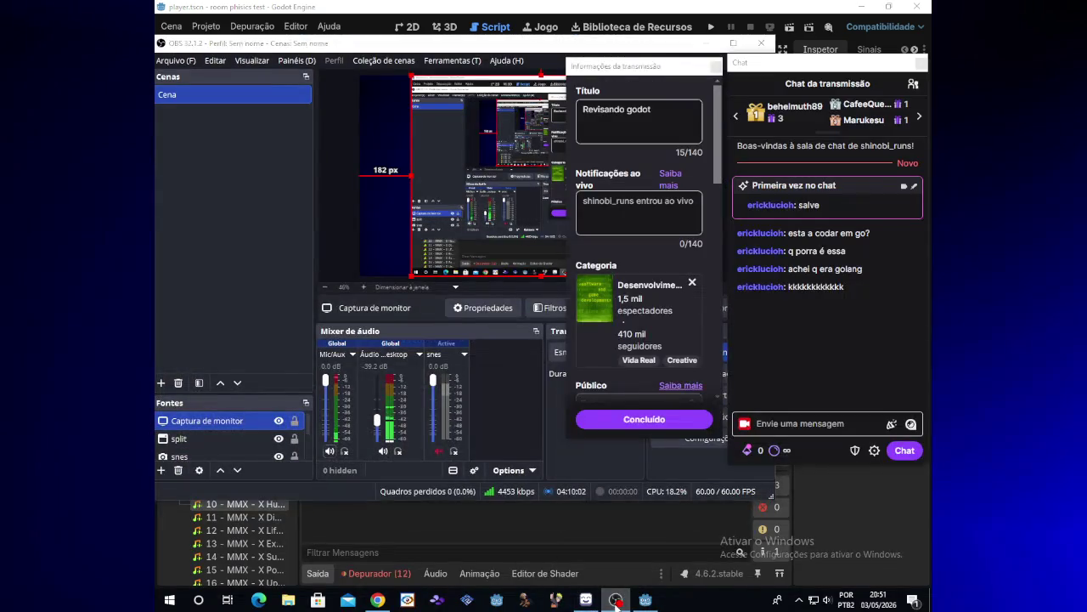
{"action": "left_click", "coordinate": [616, 600]}
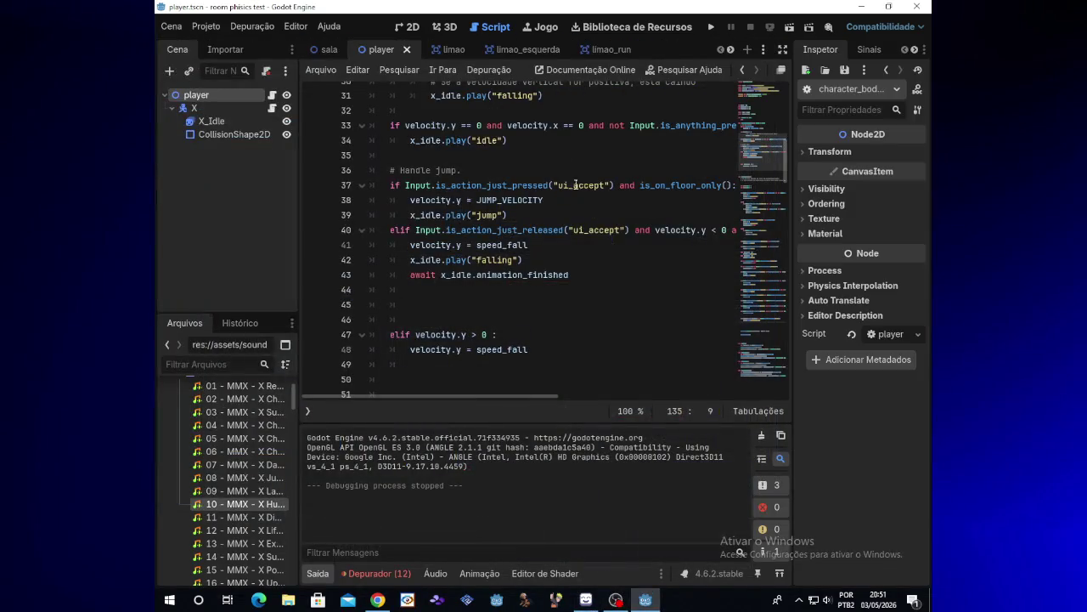
{"action": "left_click", "coordinate": [732, 49]}
{"action": "left_click", "coordinate": [732, 49]}
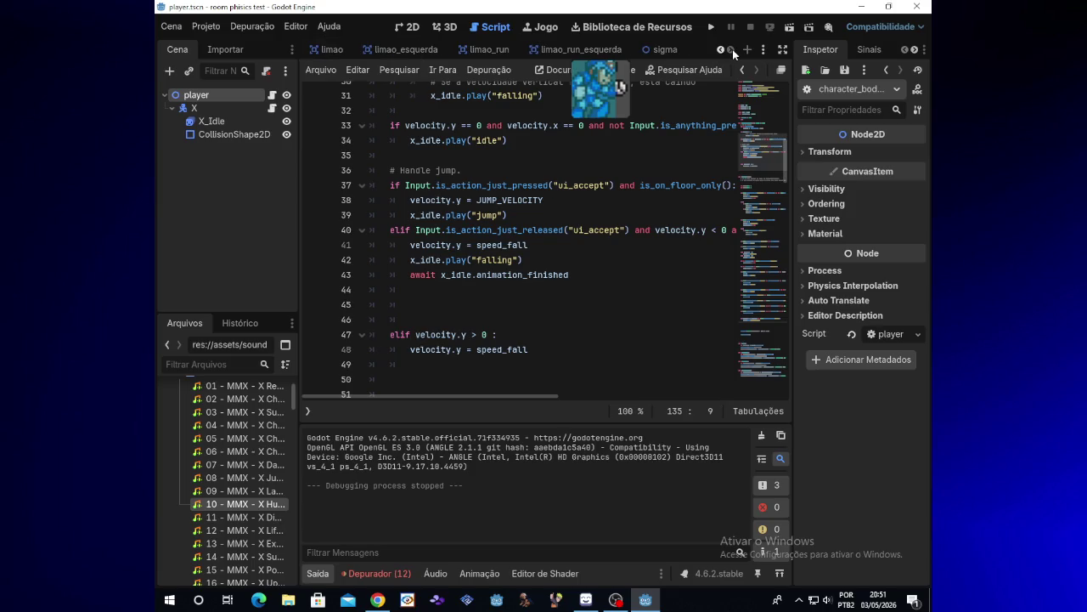
Open the sigma scene's script and select the dano sound player node
{"action": "left_click", "coordinate": [678, 49]}
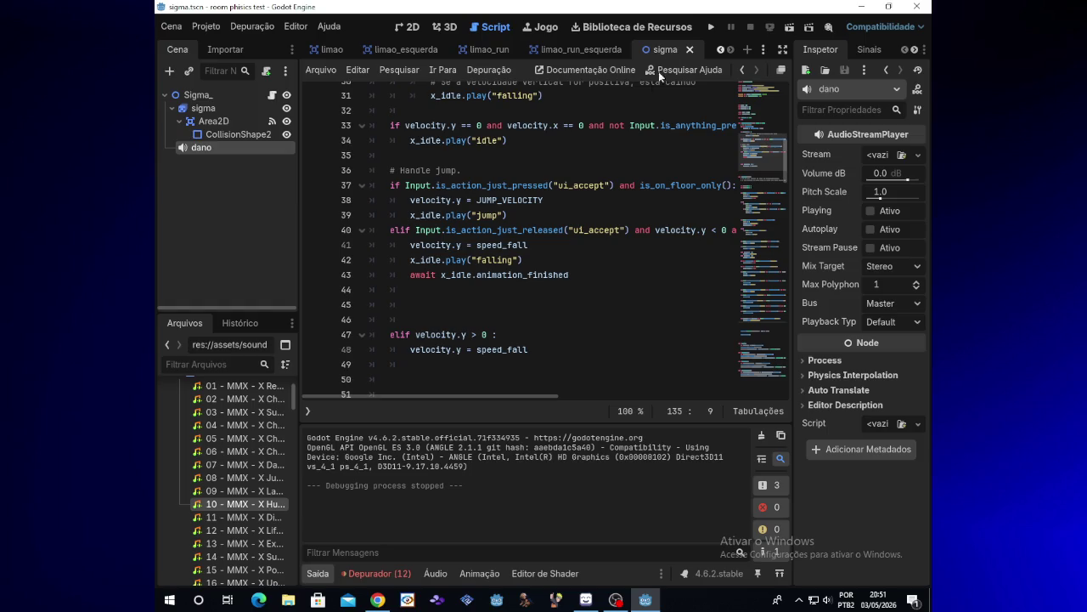
{"action": "left_click", "coordinate": [271, 96]}
{"action": "left_click", "coordinate": [262, 94]}
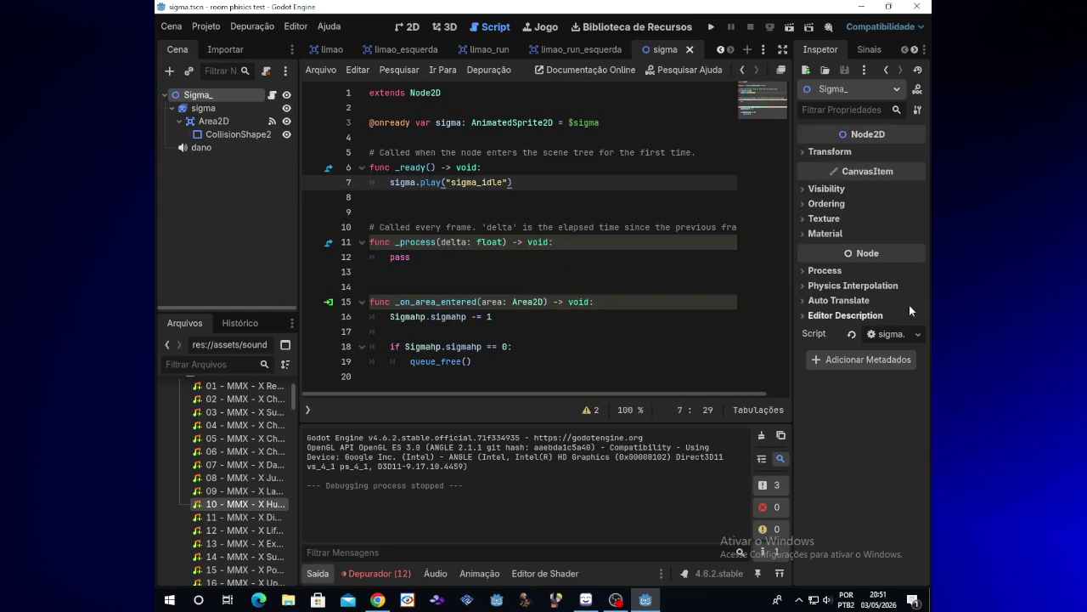
{"action": "left_click", "coordinate": [192, 147]}
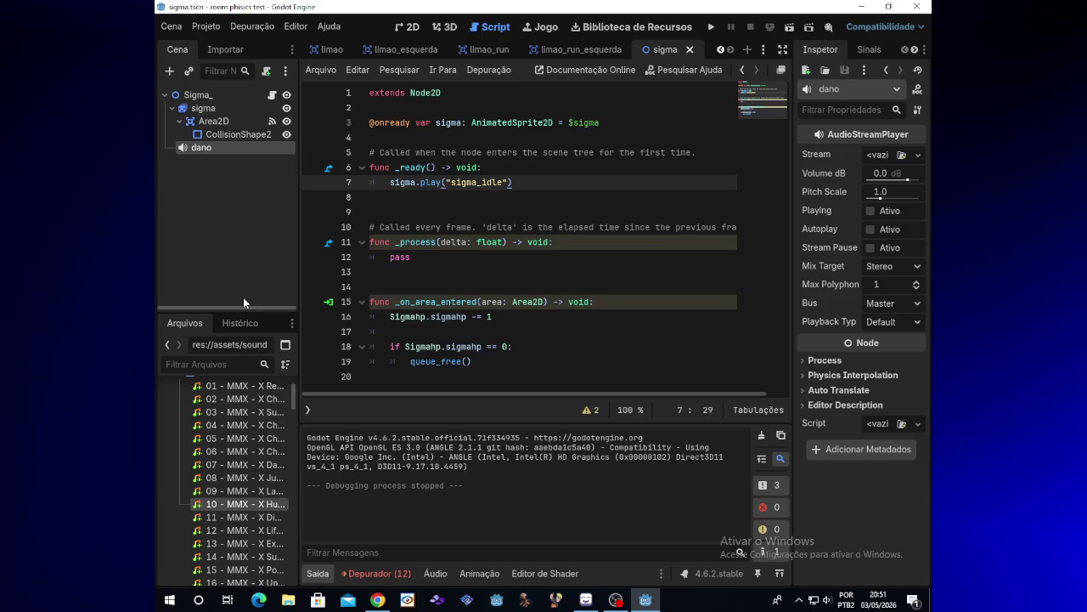
Preview sound effects 11, 06 - MMX - X Charge + Super Shot, and 07 - MMX - X Dash
{"action": "left_click", "coordinate": [251, 521]}
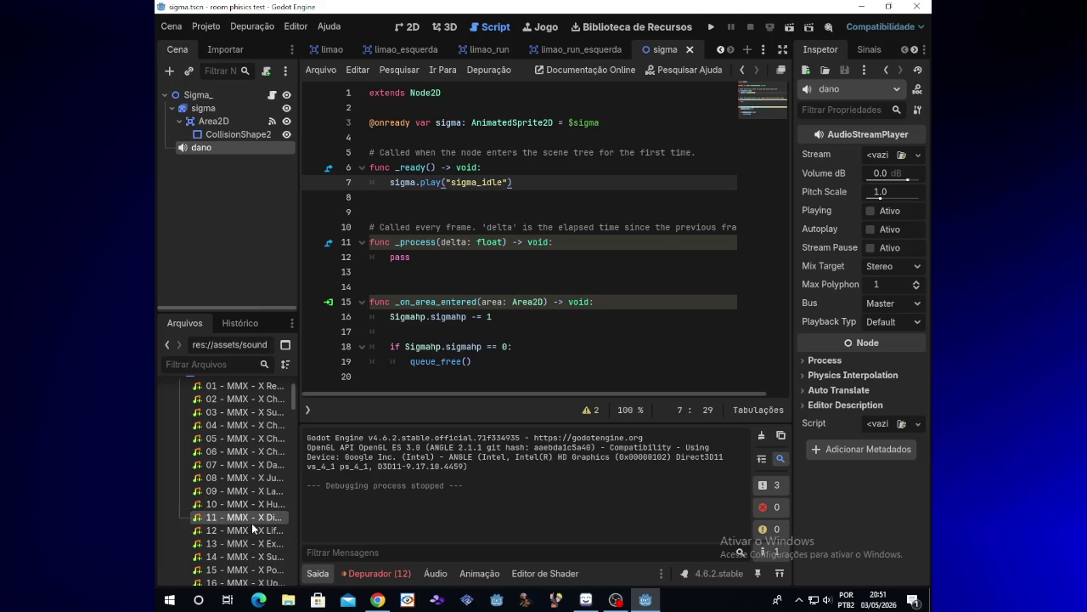
{"action": "left_click", "coordinate": [806, 197]}
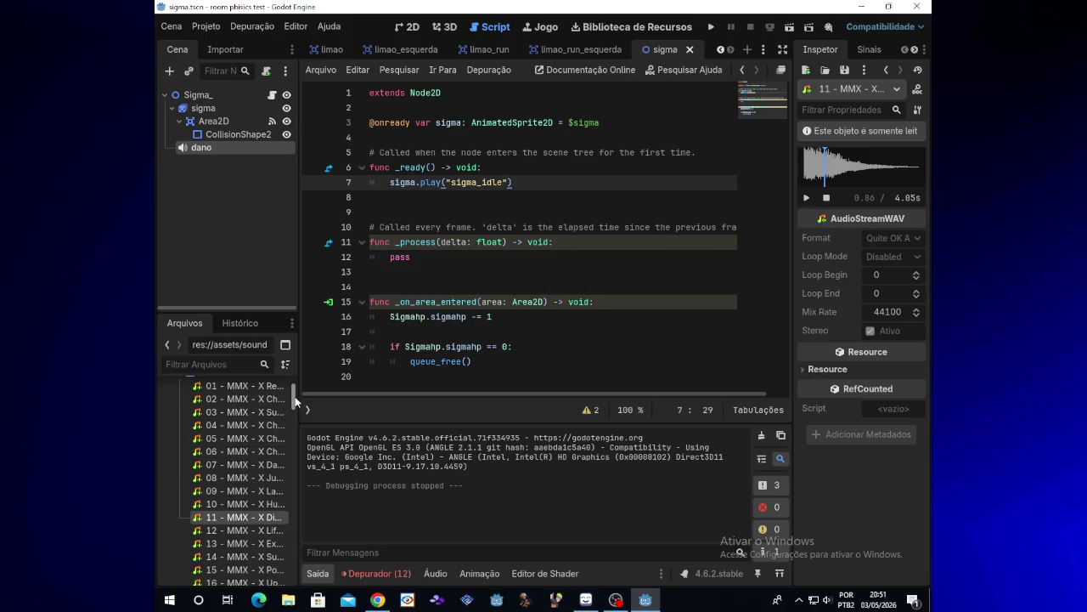
{"action": "left_click_drag", "start_coordinate": [294, 396], "coordinate": [295, 414]}
{"action": "scroll", "coordinate": [294, 410], "scroll_direction": "down", "scroll_amount": 2}
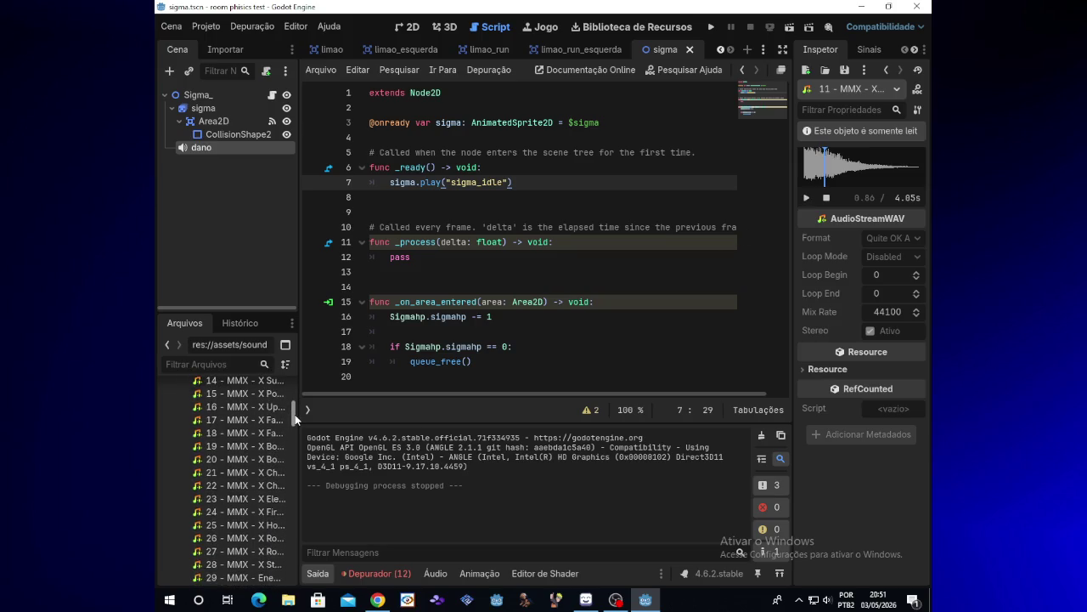
{"action": "scroll", "coordinate": [293, 397], "scroll_direction": "up", "scroll_amount": 5}
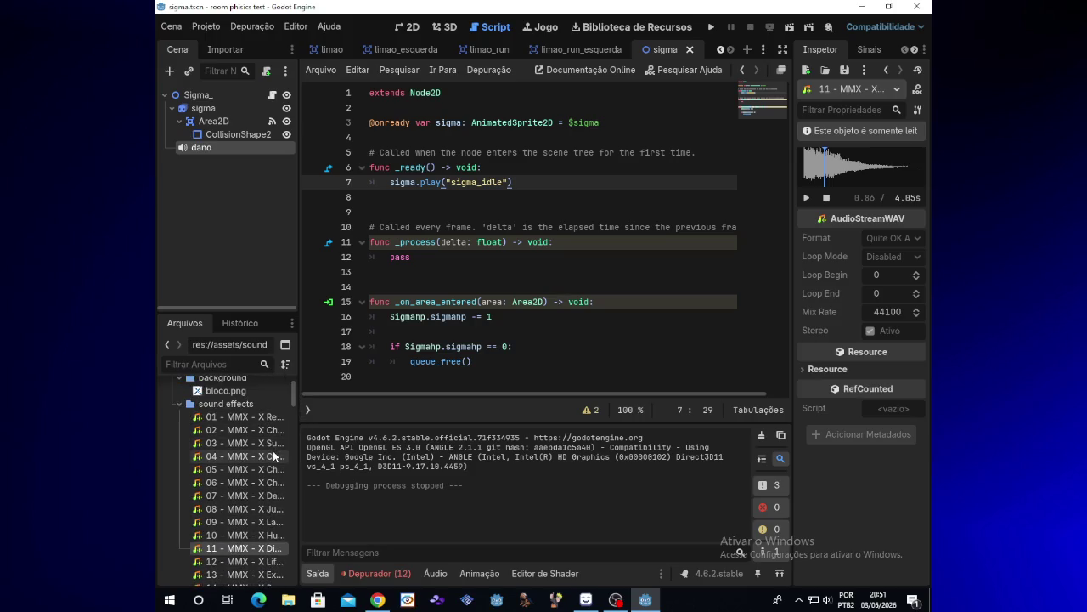
{"action": "left_click", "coordinate": [273, 456]}
{"action": "left_click", "coordinate": [273, 484]}
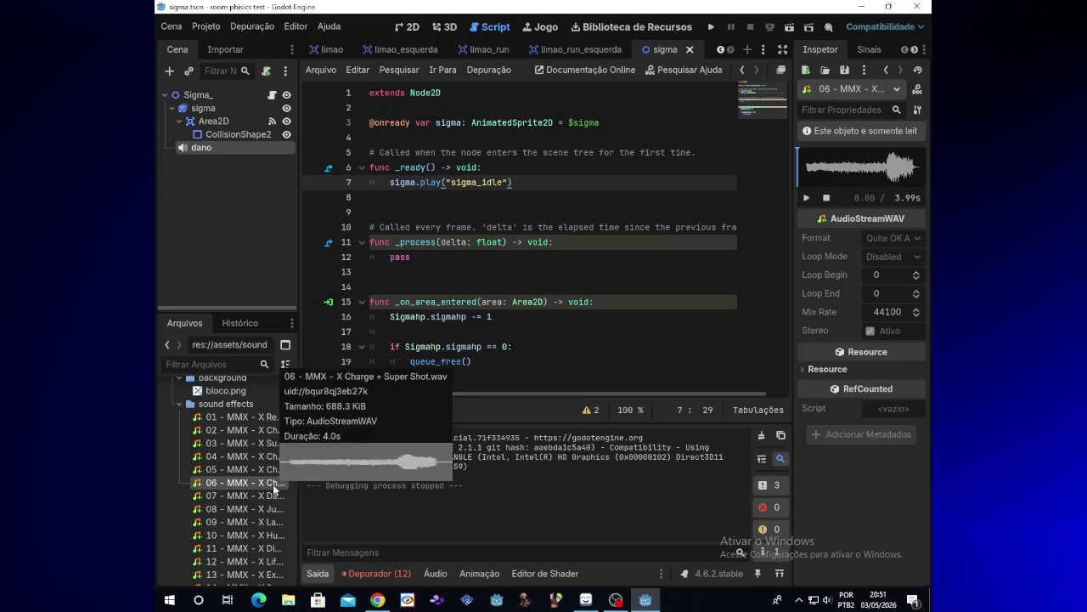
{"action": "left_click", "coordinate": [806, 198]}
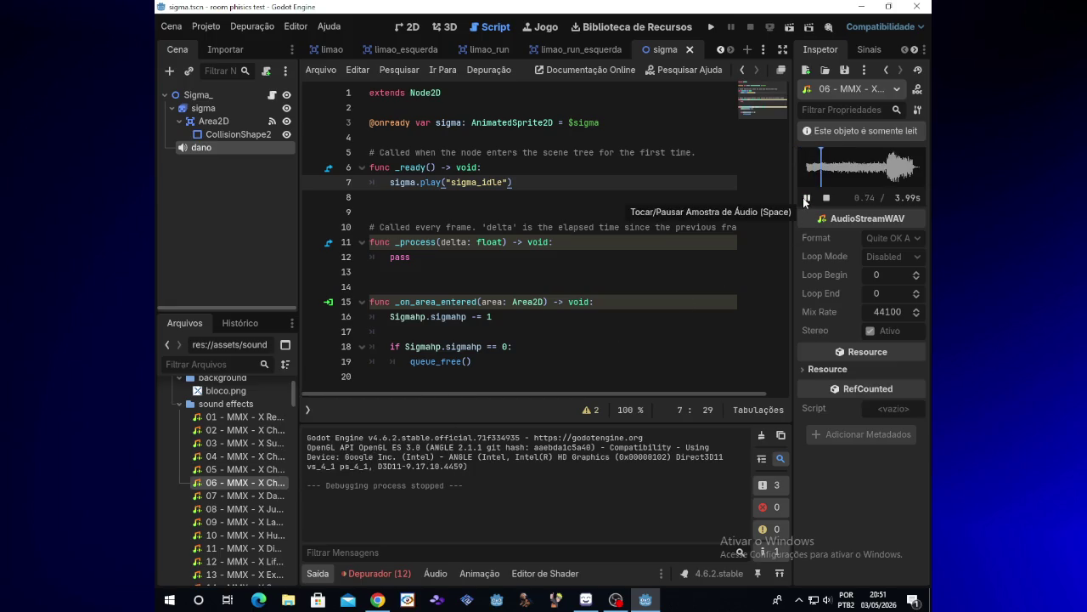
{"action": "left_click", "coordinate": [807, 198]}
{"action": "left_click", "coordinate": [263, 497]}
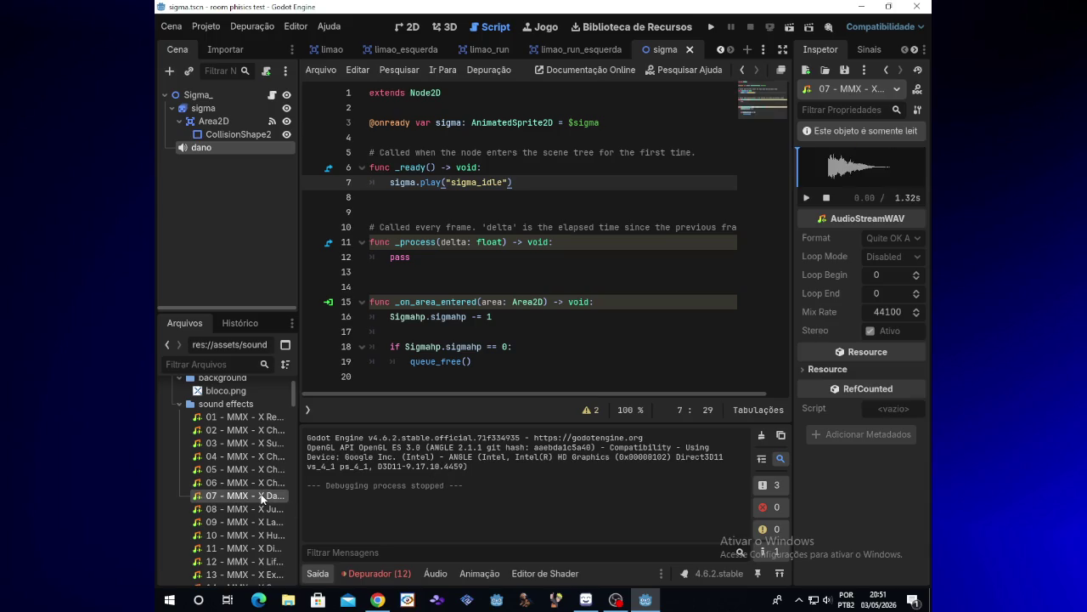
{"action": "left_click", "coordinate": [807, 198]}
{"action": "left_click", "coordinate": [294, 599]}
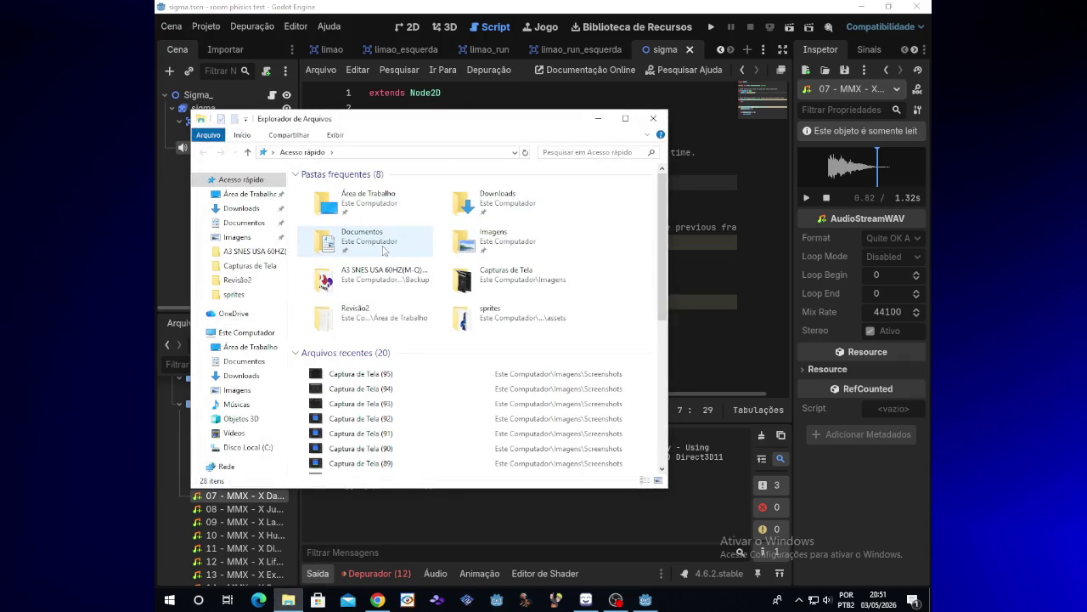
Browse to Documentos > room-phisics-test > assets > sound effects and scroll through the MMX clips
{"action": "double_click", "coordinate": [357, 241]}
{"action": "double_click", "coordinate": [340, 301]}
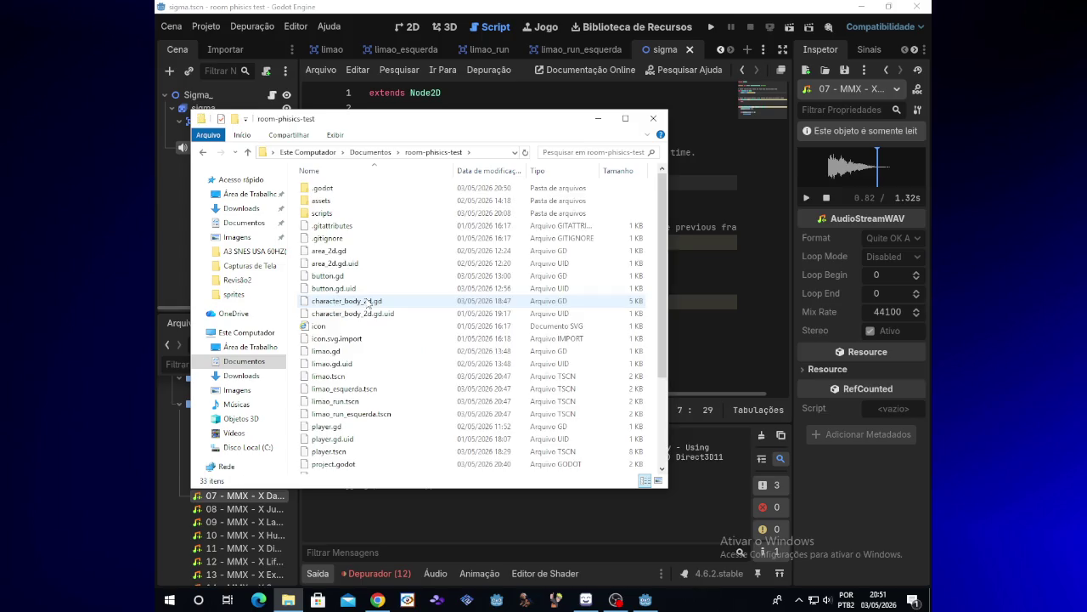
{"action": "double_click", "coordinate": [356, 204]}
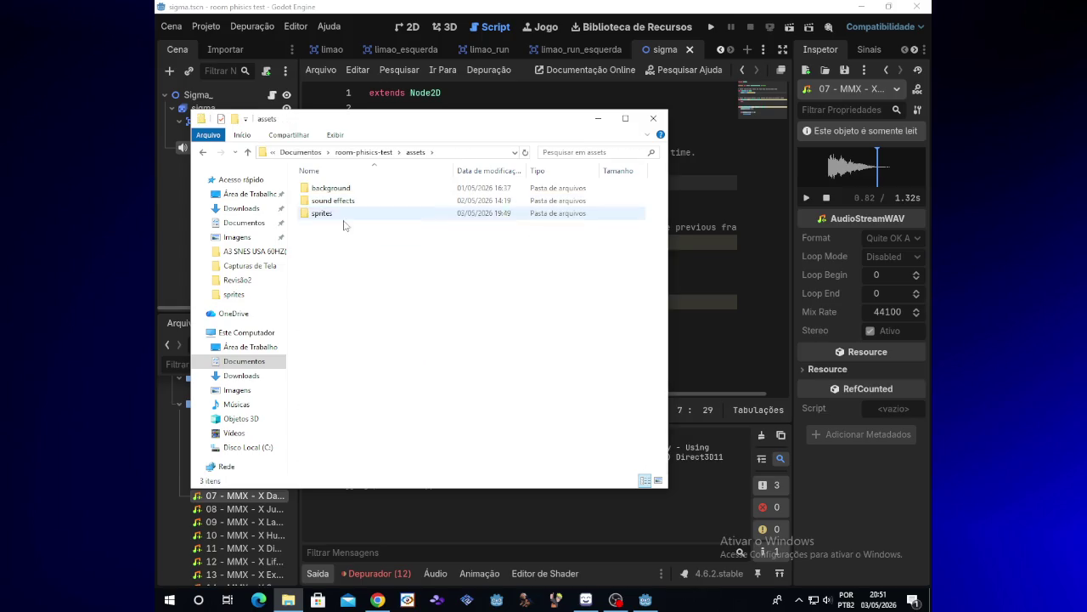
{"action": "left_click", "coordinate": [347, 202]}
{"action": "double_click", "coordinate": [347, 204]}
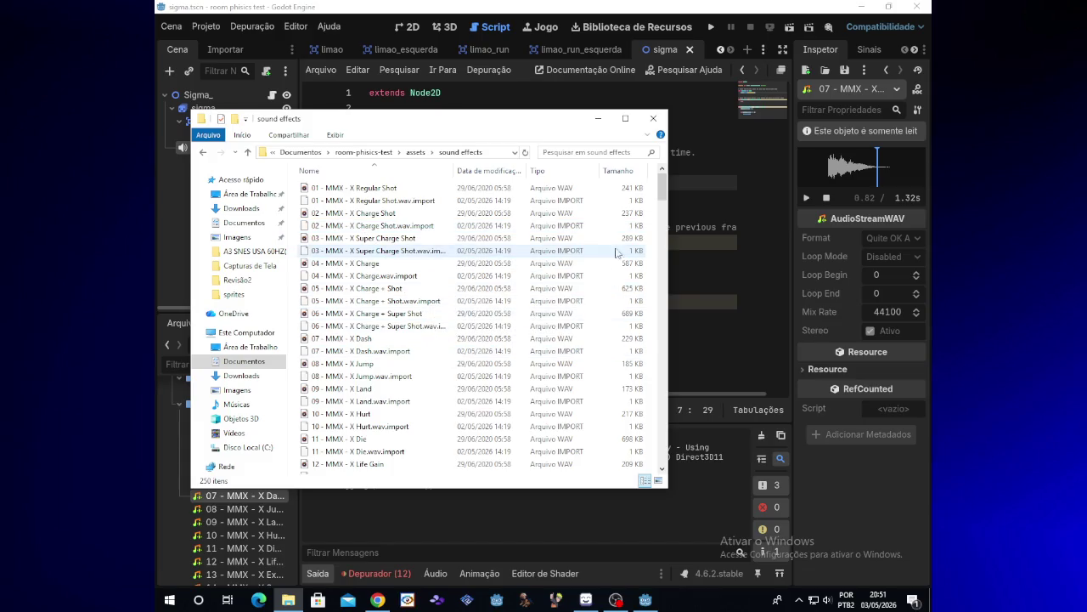
{"action": "left_click_drag", "start_coordinate": [662, 190], "coordinate": [656, 242]}
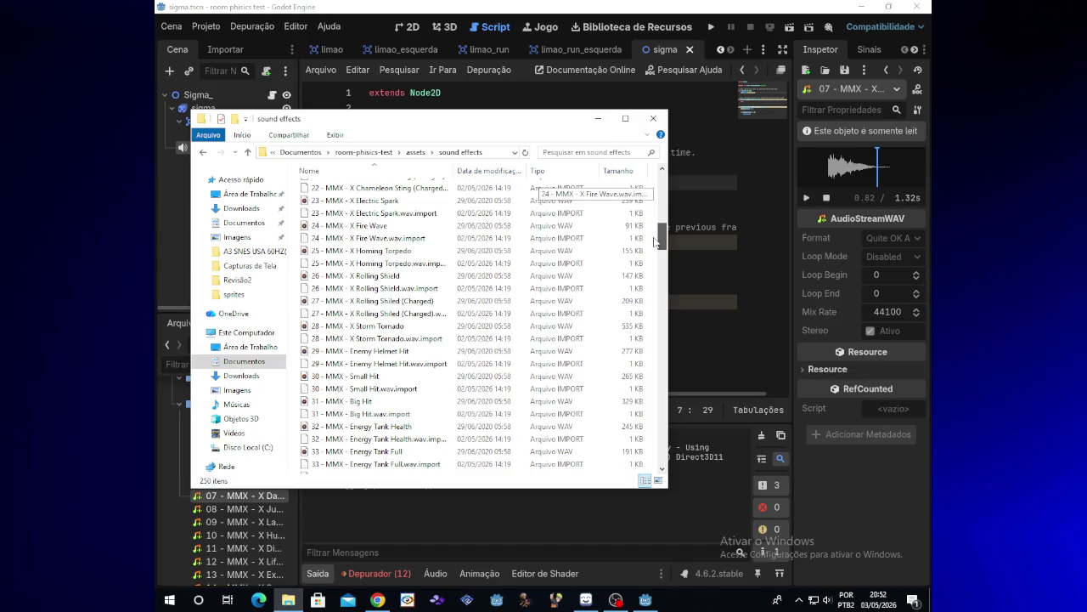
{"action": "mouse_move", "coordinate": [656, 242]}
{"action": "left_mouse_down"}
{"action": "mouse_move", "coordinate": [646, 370]}
{"action": "mouse_move", "coordinate": [659, 468]}
{"action": "left_mouse_up"}
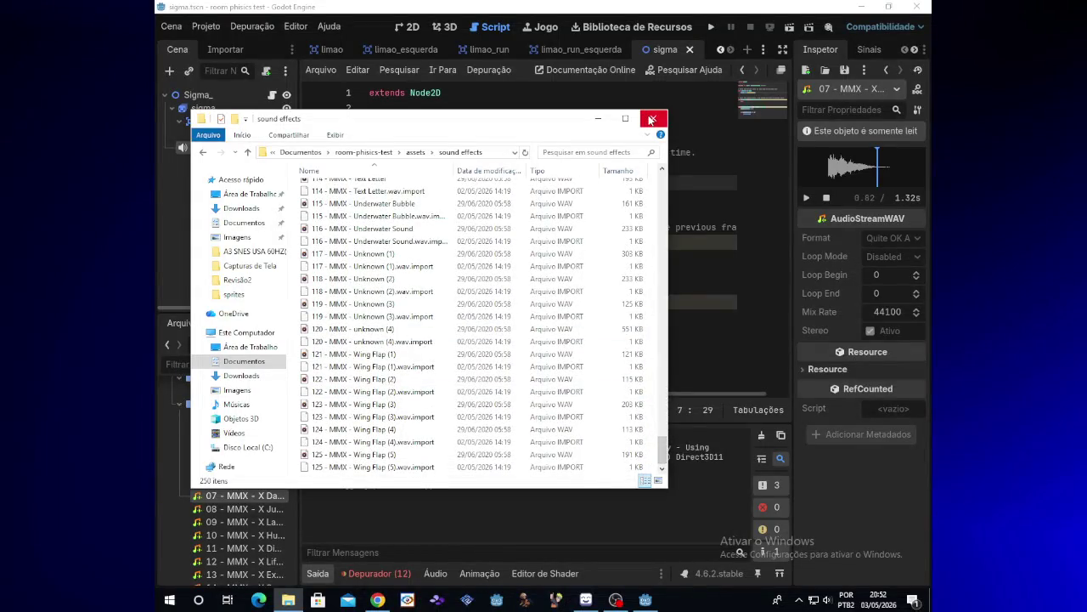
{"action": "left_click_drag", "start_coordinate": [672, 448], "coordinate": [668, 309]}
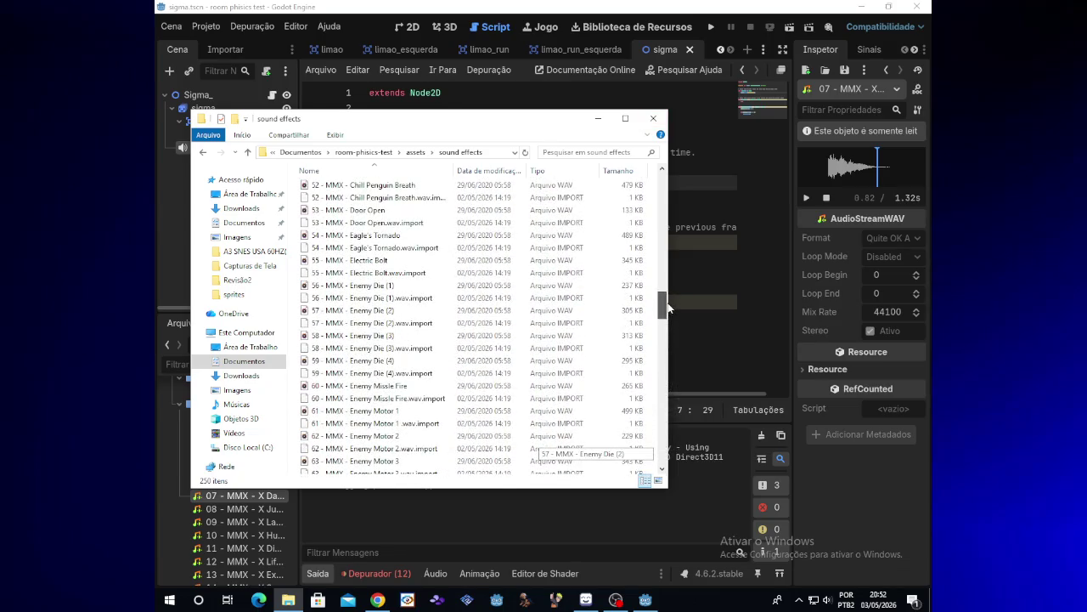
Play the 56 - MMX - Enemy Die (1) sound, then close the music player
{"action": "left_click", "coordinate": [371, 312]}
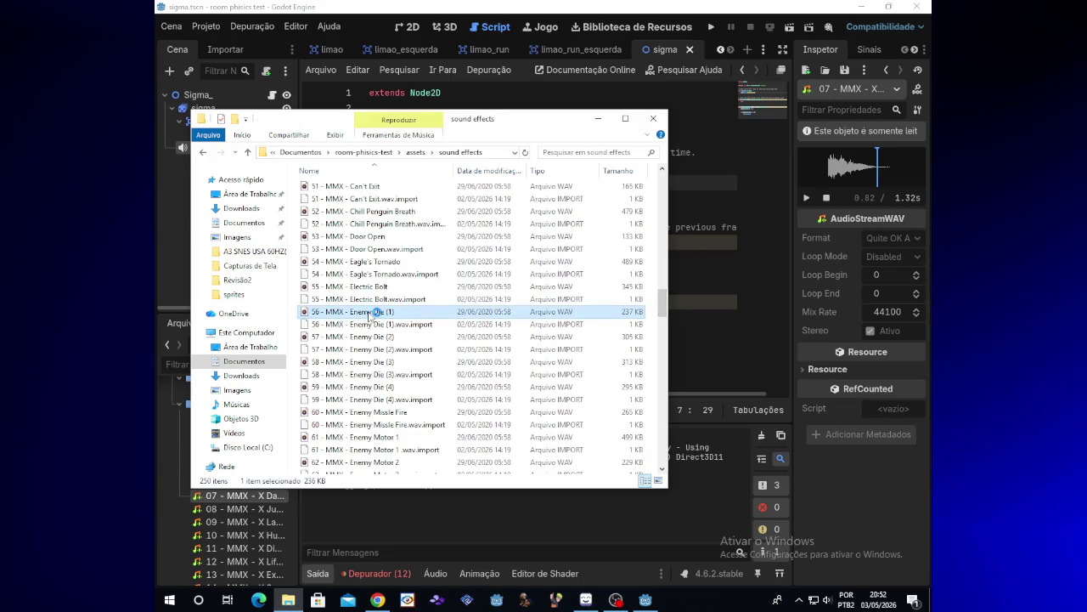
{"action": "double_click", "coordinate": [371, 311]}
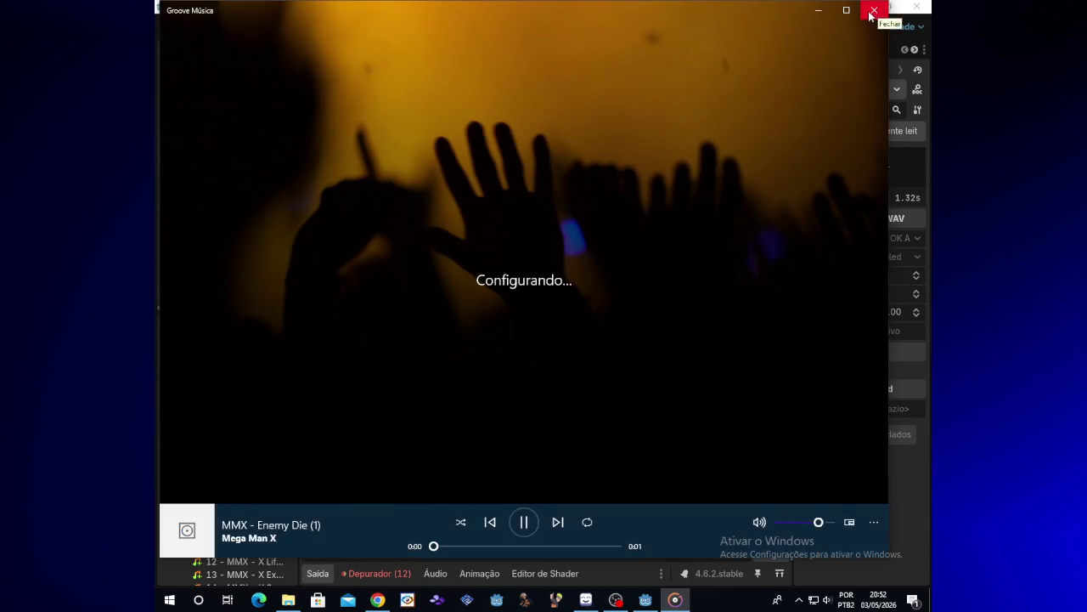
{"action": "left_click", "coordinate": [868, 16]}
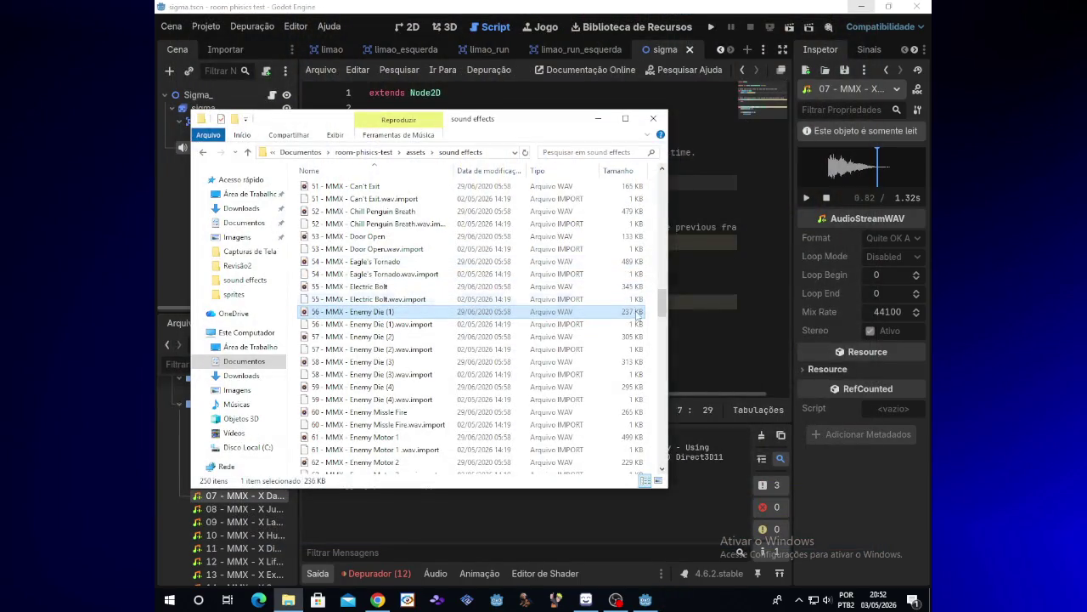
{"action": "scroll", "coordinate": [664, 303], "scroll_direction": "up", "scroll_amount": 2}
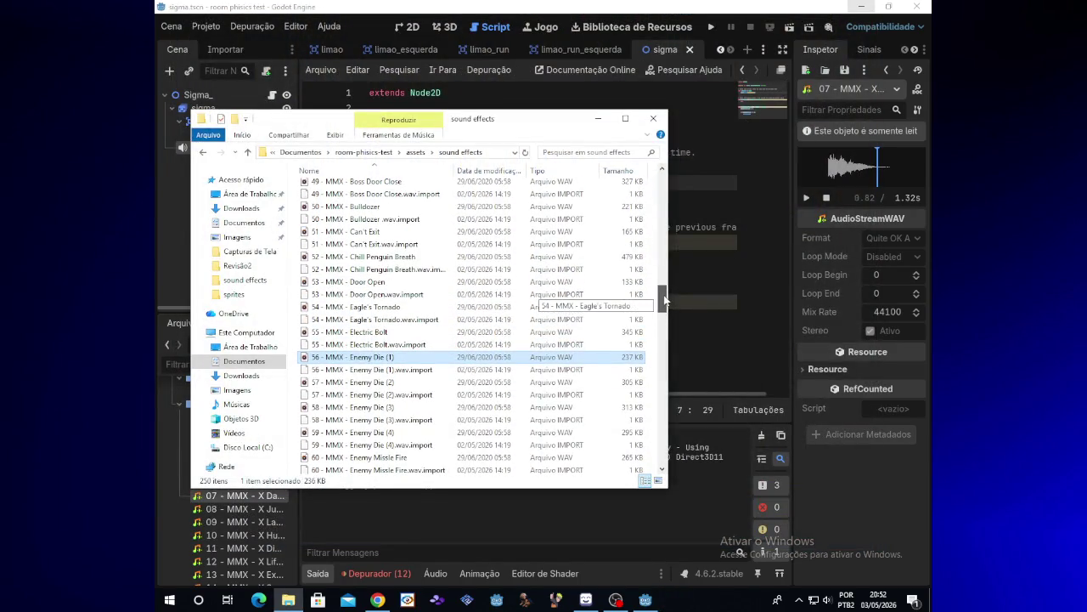
Check OBS, play 30 - MMX - Small Hit, then close the player and Explorer window
{"action": "left_click", "coordinate": [616, 600]}
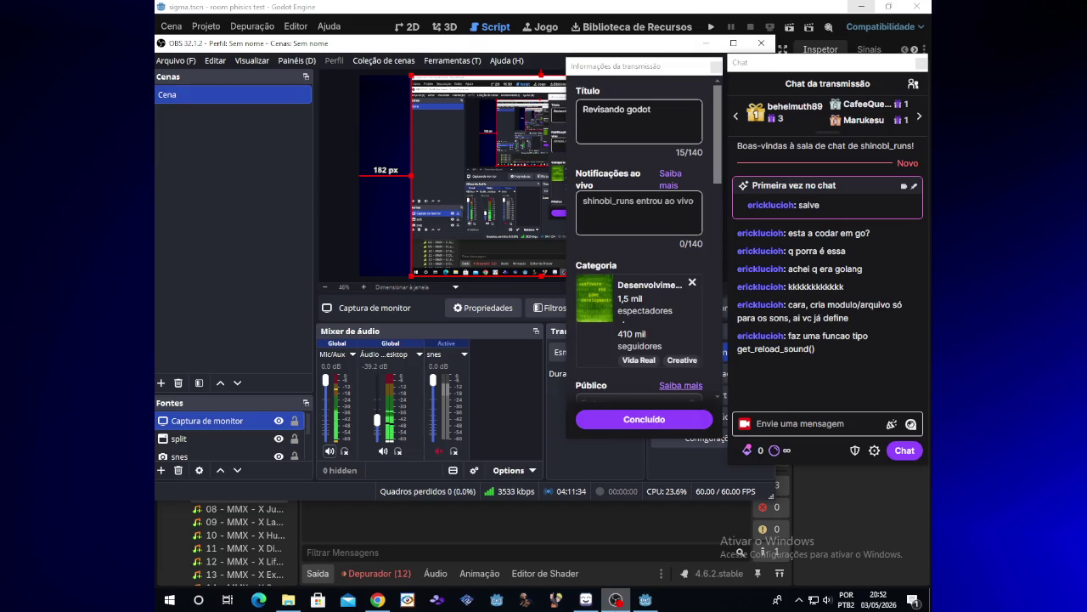
{"action": "left_click", "coordinate": [615, 600]}
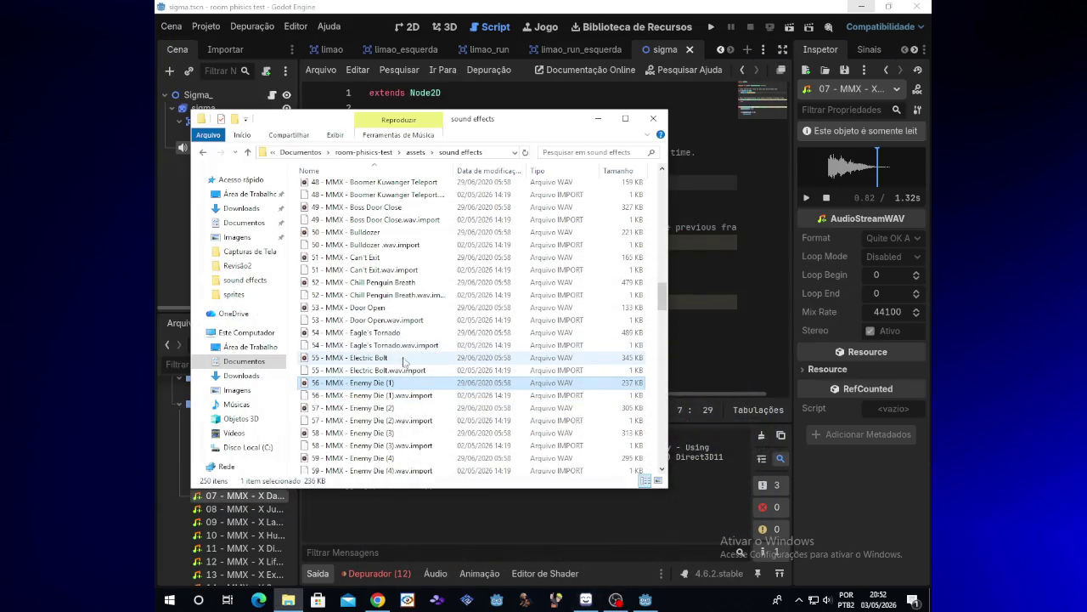
{"action": "left_click_drag", "start_coordinate": [665, 299], "coordinate": [663, 252]}
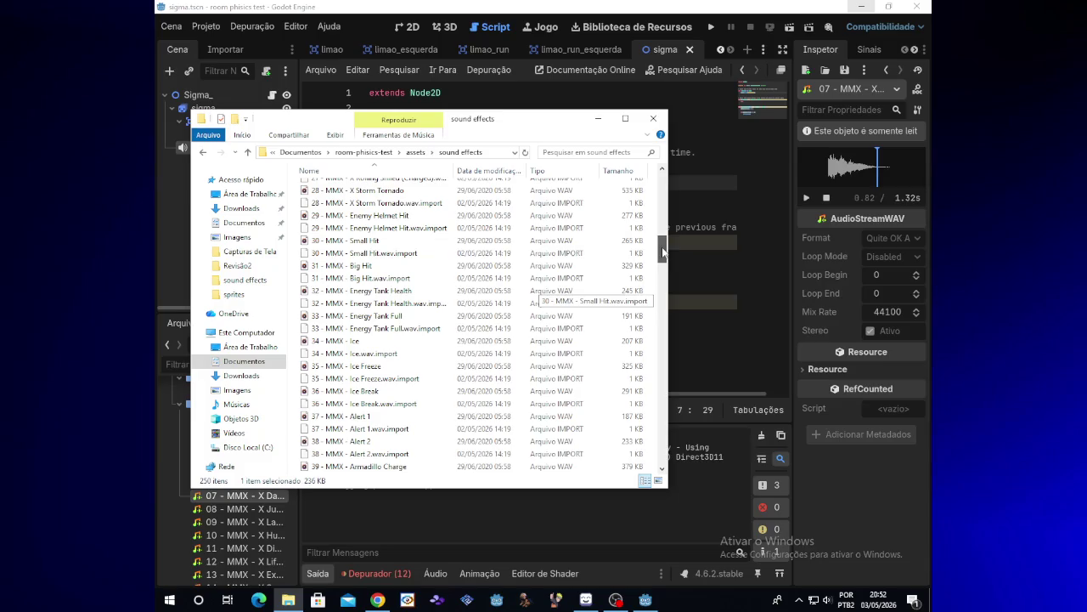
{"action": "double_click", "coordinate": [402, 241]}
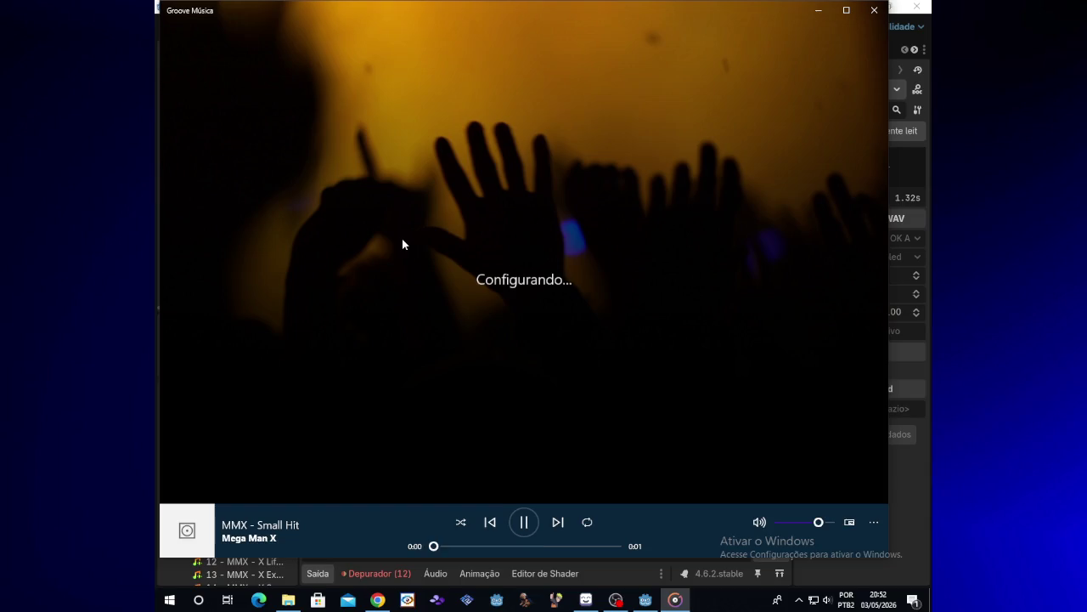
{"action": "left_click", "coordinate": [875, 10]}
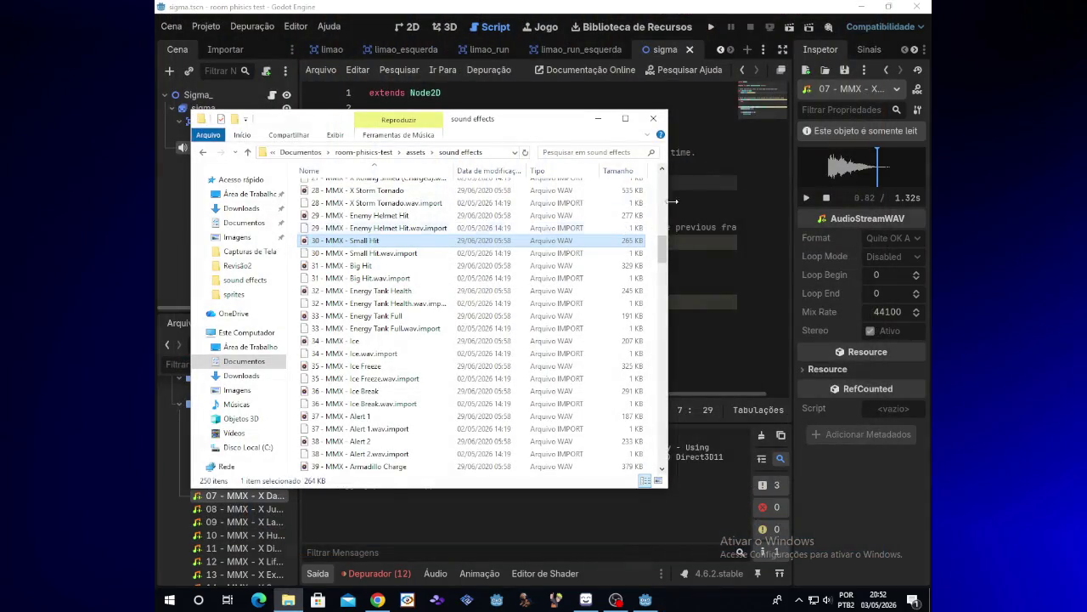
{"action": "left_click", "coordinate": [659, 124]}
Restore Godot and select the dano node to see its empty Stream property
{"action": "mouse_move", "coordinate": [585, 603]}
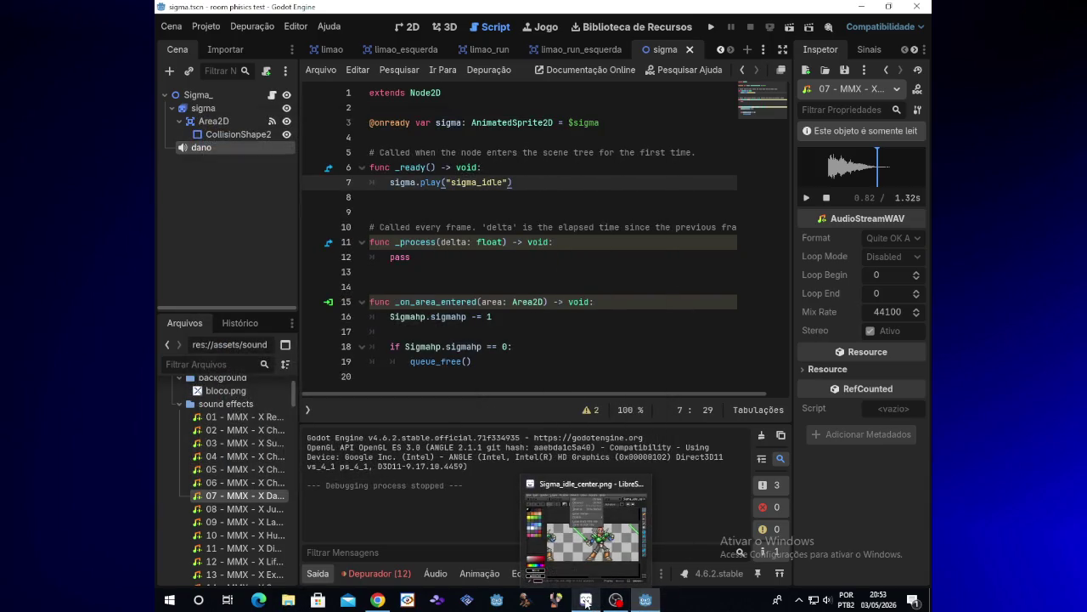
{"action": "left_click", "coordinate": [644, 601]}
{"action": "left_click", "coordinate": [639, 603]}
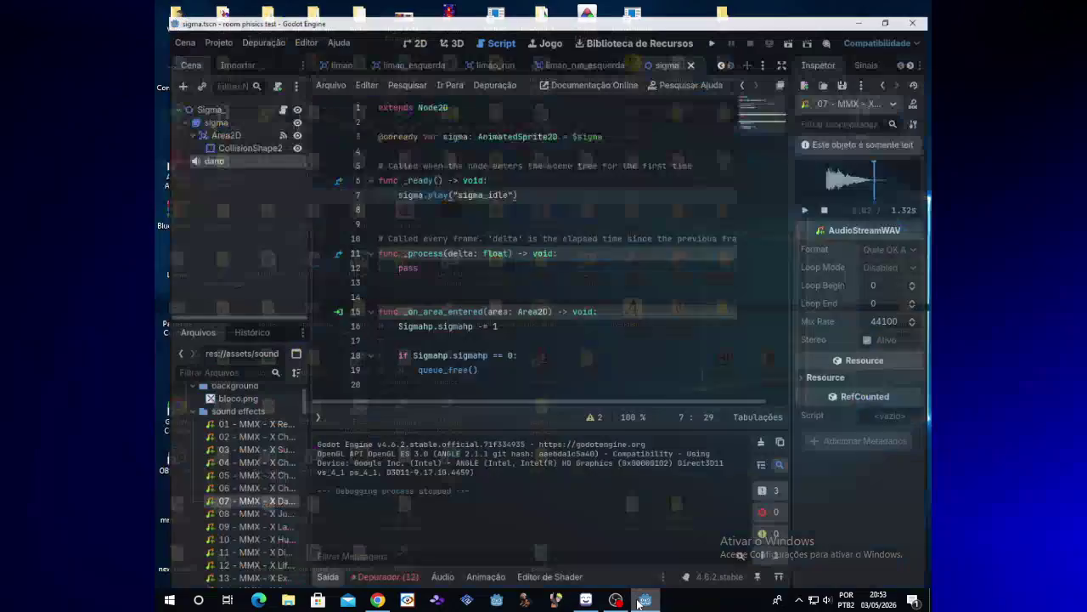
{"action": "left_click", "coordinate": [233, 151]}
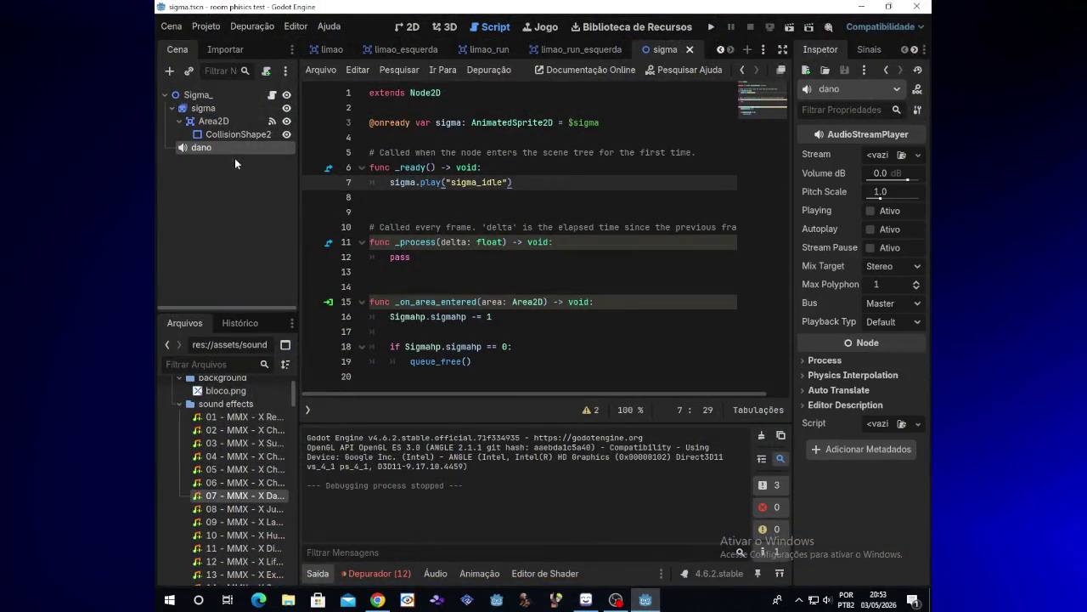
Briefly open a file browser window, close it, and scroll the sigma script
{"action": "left_click", "coordinate": [288, 600]}
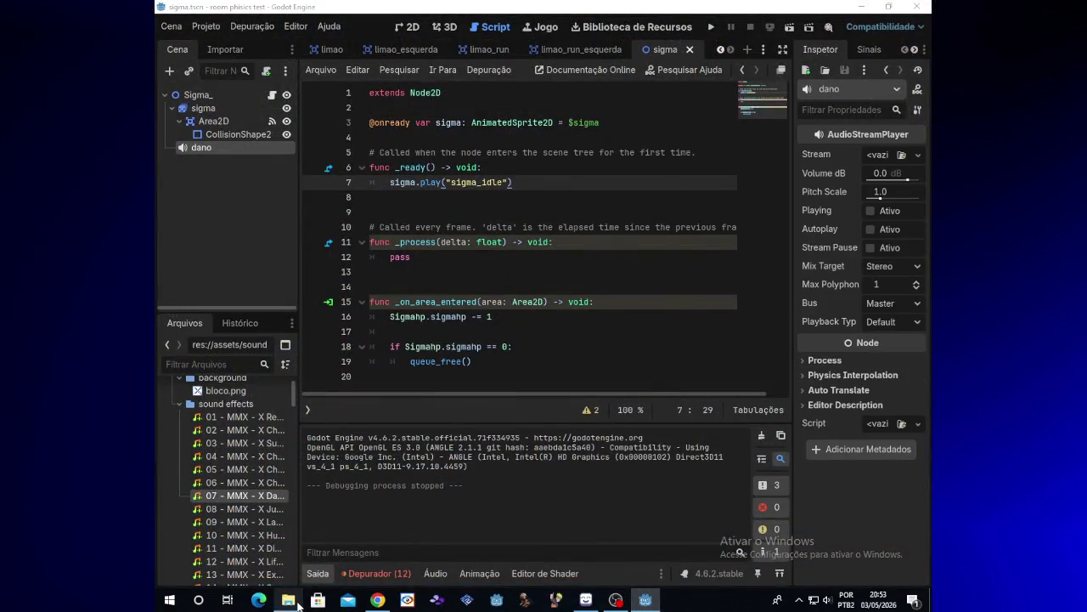
{"action": "left_click", "coordinate": [527, 228]}
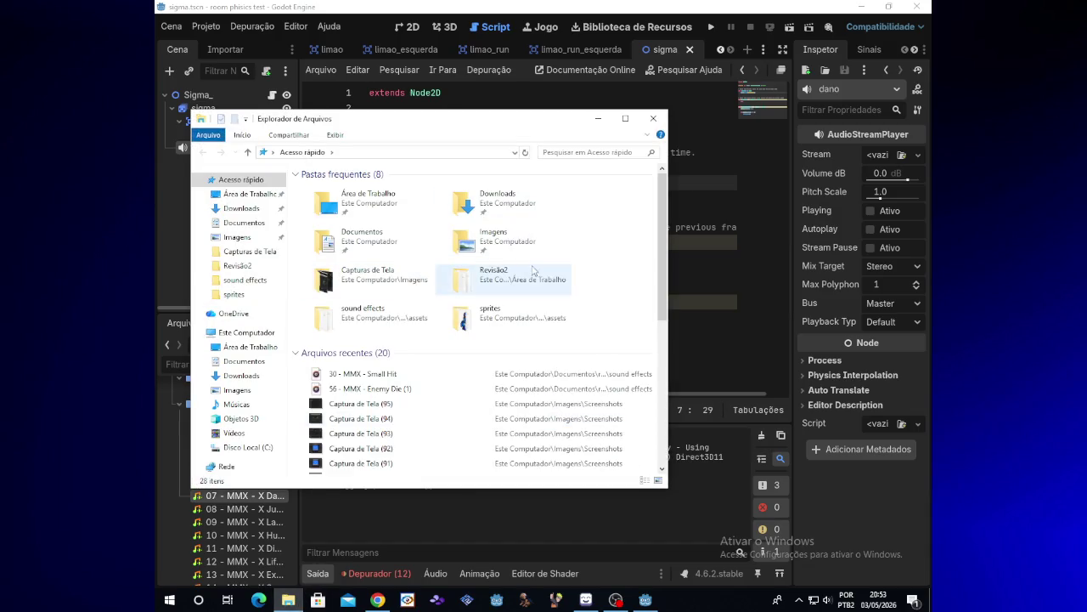
{"action": "left_click", "coordinate": [654, 118]}
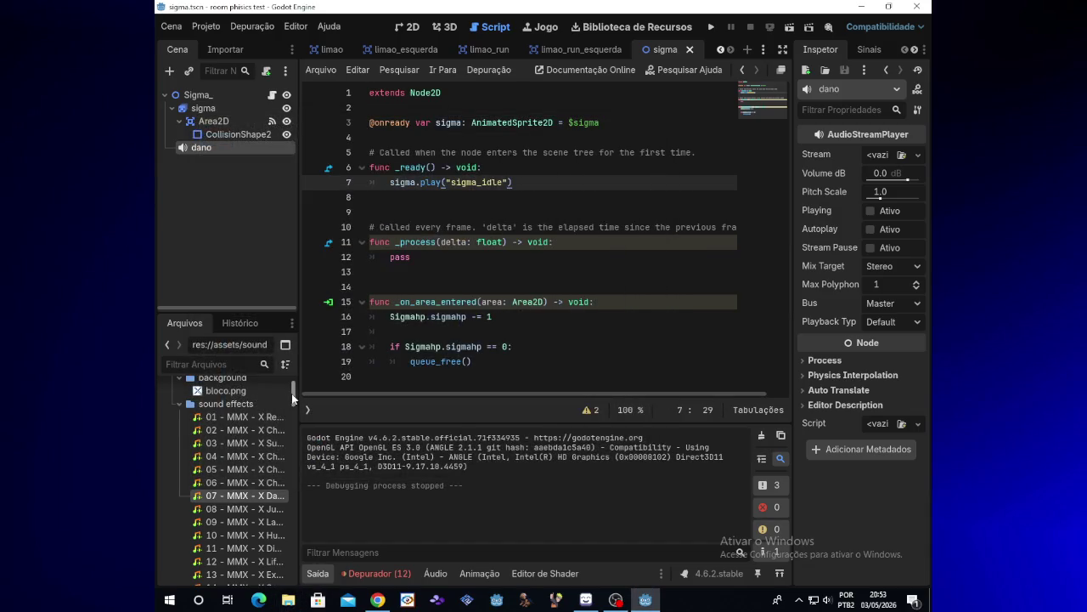
{"action": "scroll", "coordinate": [292, 414], "scroll_direction": "up", "scroll_amount": 2}
{"action": "scroll", "coordinate": [292, 415], "scroll_direction": "down", "scroll_amount": 8}
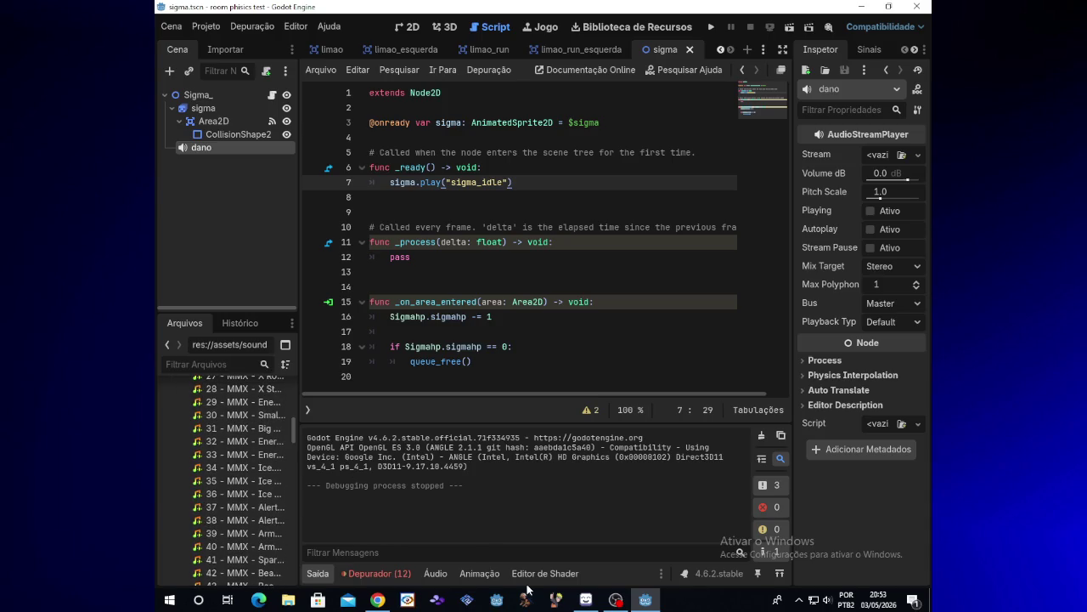
Check the OBS stream chat twice, scrolling through the sigma script between visits
{"action": "left_click", "coordinate": [615, 600]}
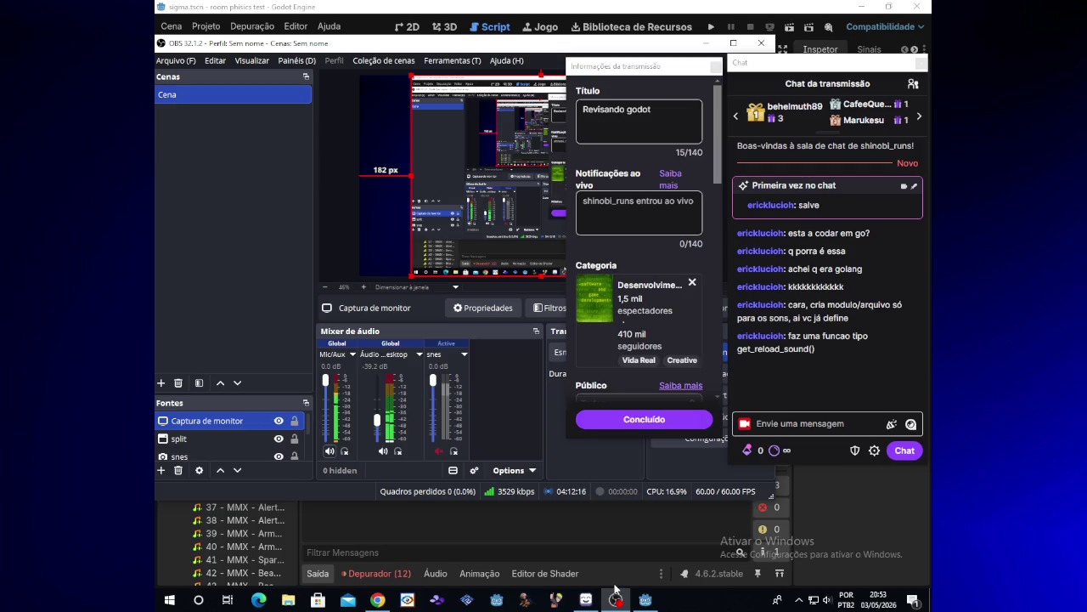
{"action": "left_click", "coordinate": [615, 589]}
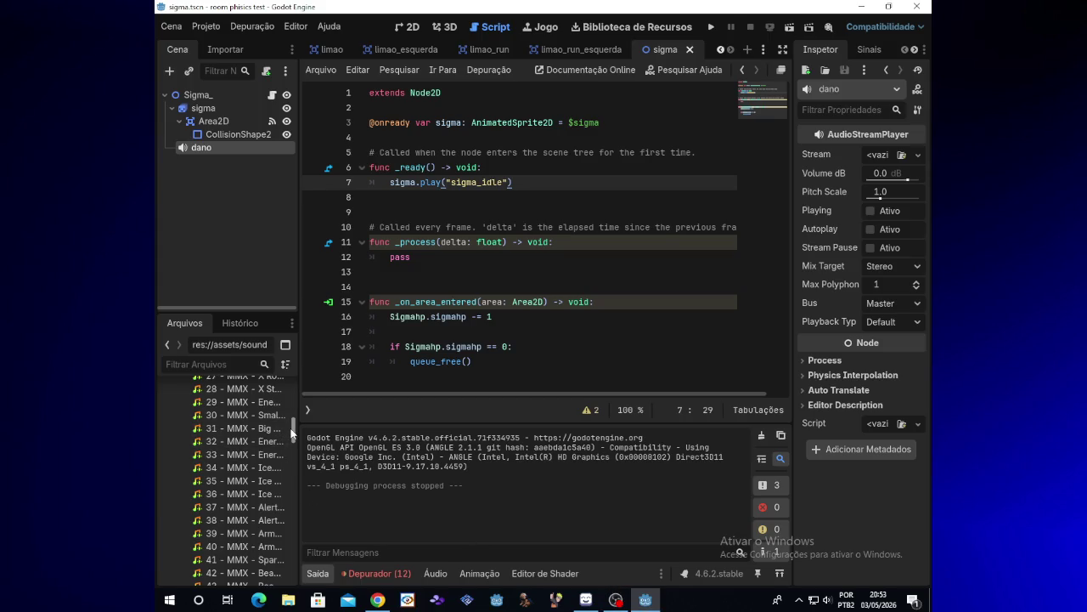
{"action": "scroll", "coordinate": [291, 434], "scroll_direction": "down", "scroll_amount": 1}
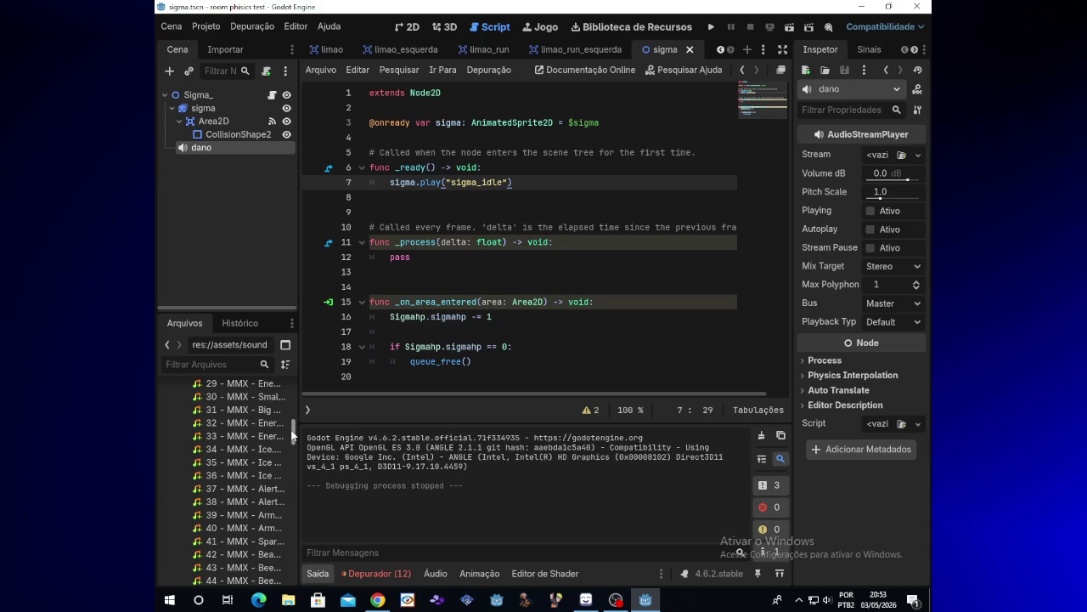
{"action": "scroll", "coordinate": [292, 430], "scroll_direction": "up", "scroll_amount": 1}
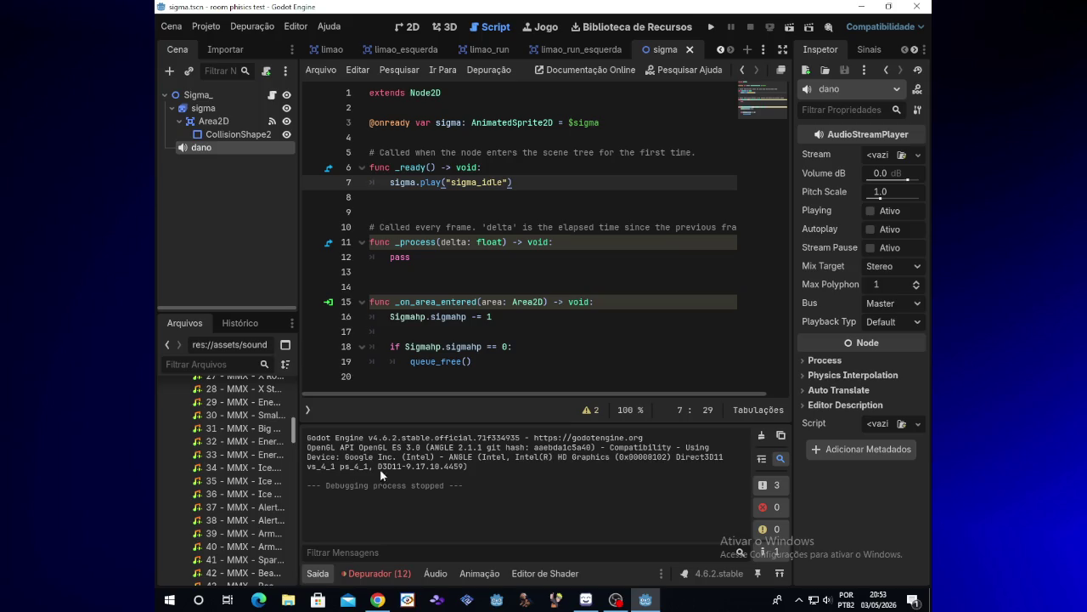
{"action": "left_click", "coordinate": [610, 602]}
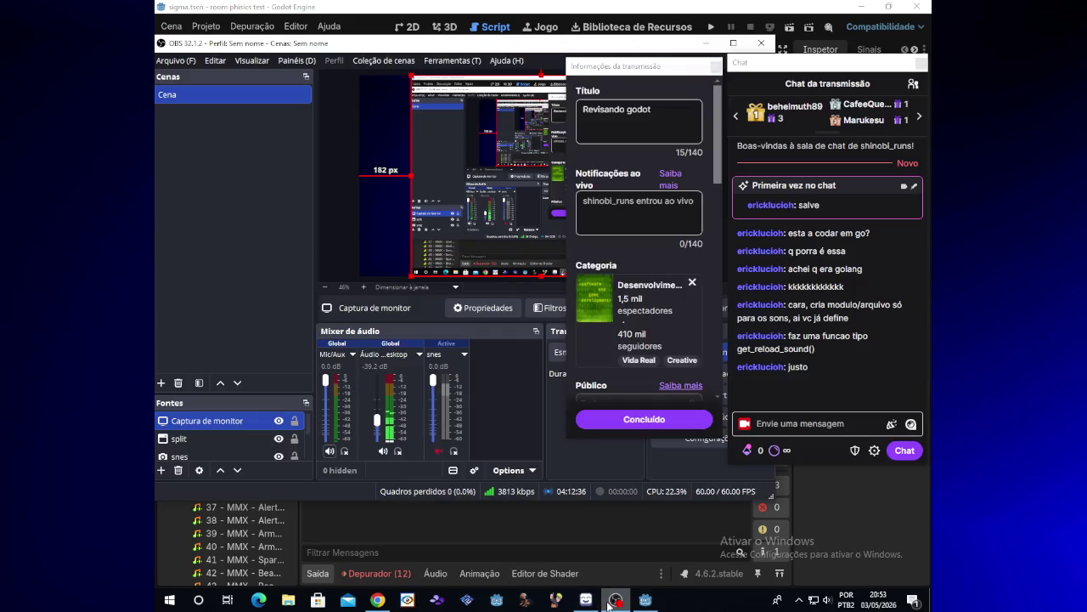
{"action": "left_click", "coordinate": [608, 602]}
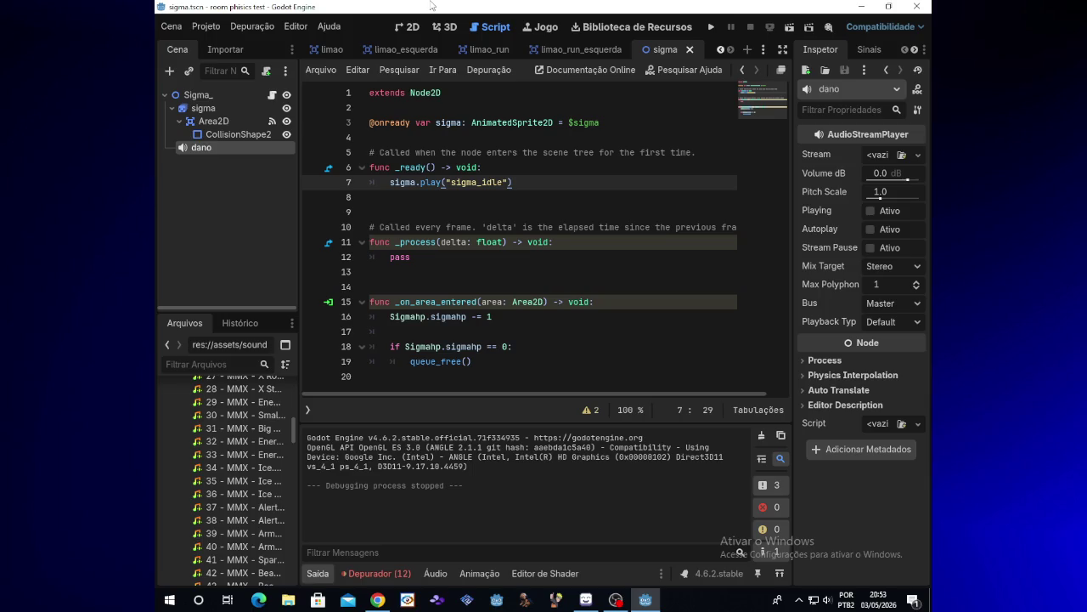
Preview the '30 - MMX - Small Hit.wav' sound twice in the Inspector
{"action": "left_click", "coordinate": [209, 167]}
{"action": "left_click", "coordinate": [208, 95]}
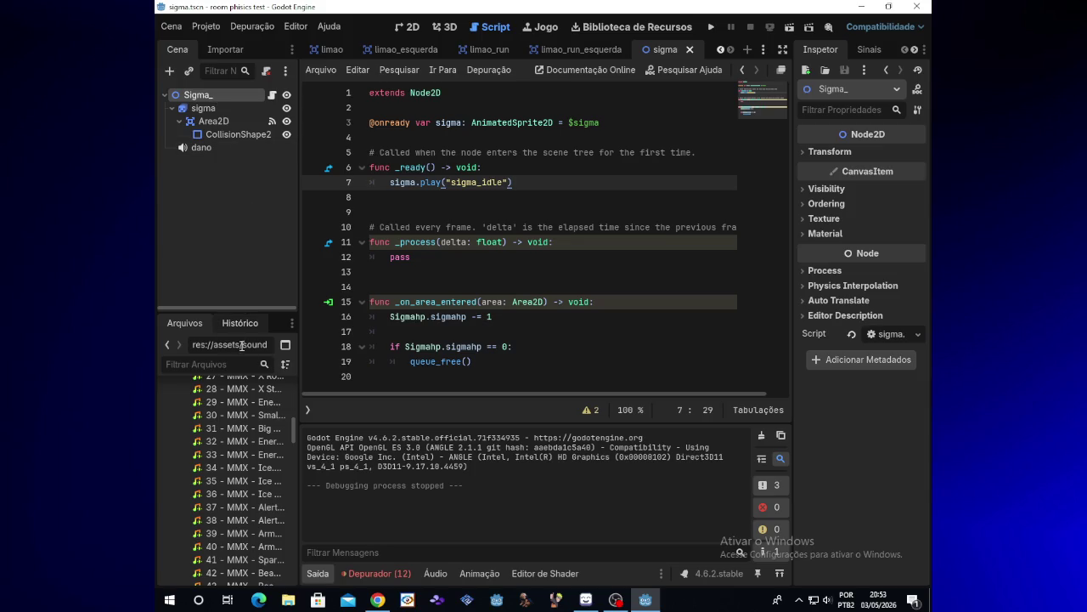
{"action": "left_click", "coordinate": [236, 417]}
{"action": "left_click", "coordinate": [235, 417]}
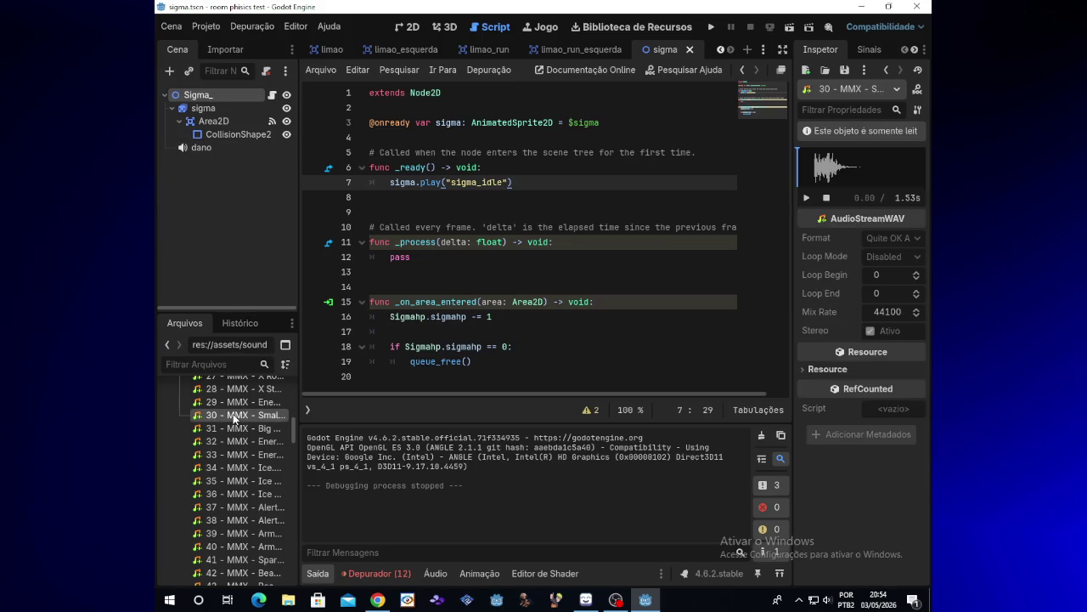
{"action": "left_click", "coordinate": [807, 199]}
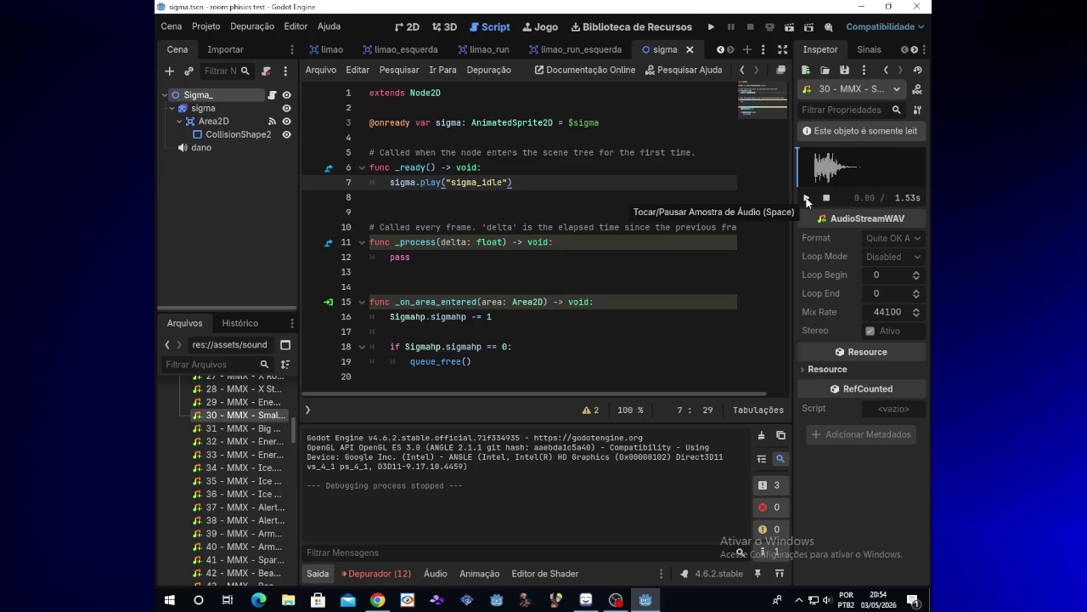
{"action": "left_click", "coordinate": [807, 199]}
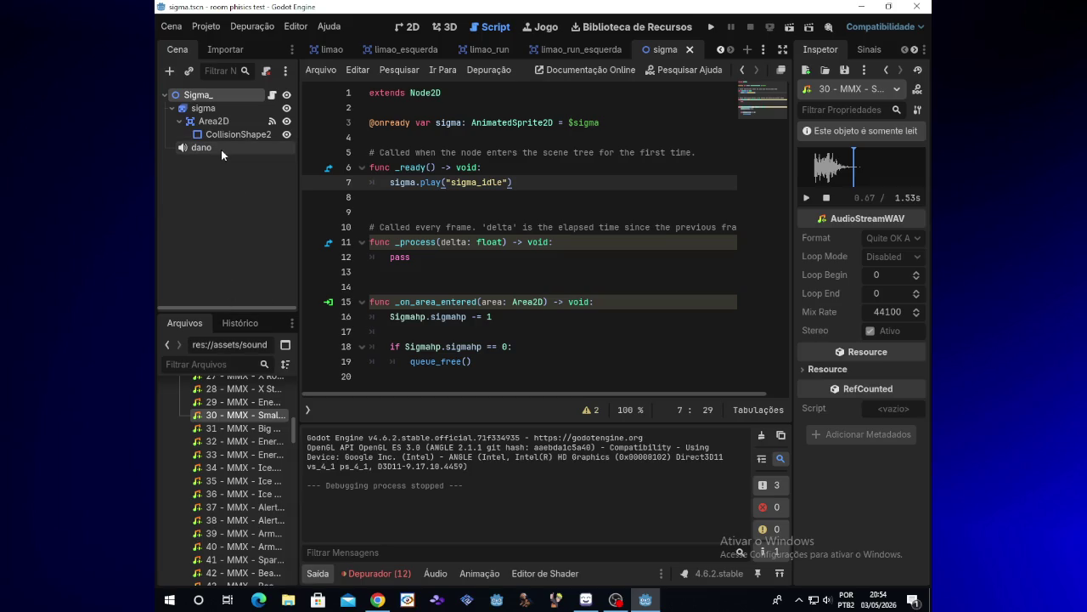
Assign '30 - MMX - Small Hit.wav' as the dano node's Stream
{"action": "mouse_move", "coordinate": [858, 219]}
{"action": "left_click", "coordinate": [228, 151]}
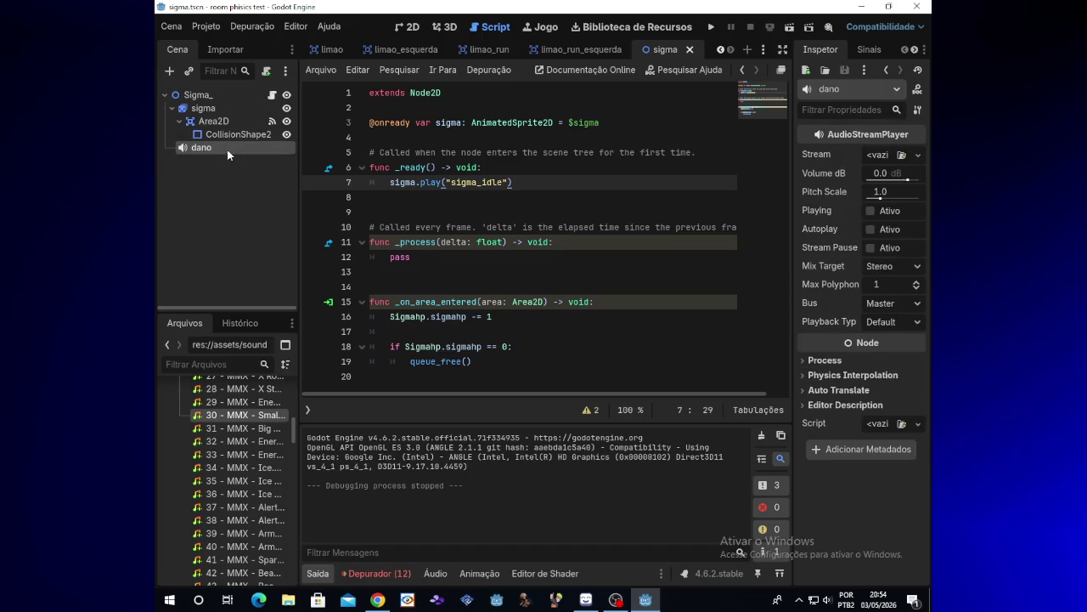
{"action": "mouse_move", "coordinate": [211, 415]}
{"action": "left_mouse_down"}
{"action": "mouse_move", "coordinate": [360, 334]}
{"action": "mouse_move", "coordinate": [868, 151]}
{"action": "left_mouse_up"}
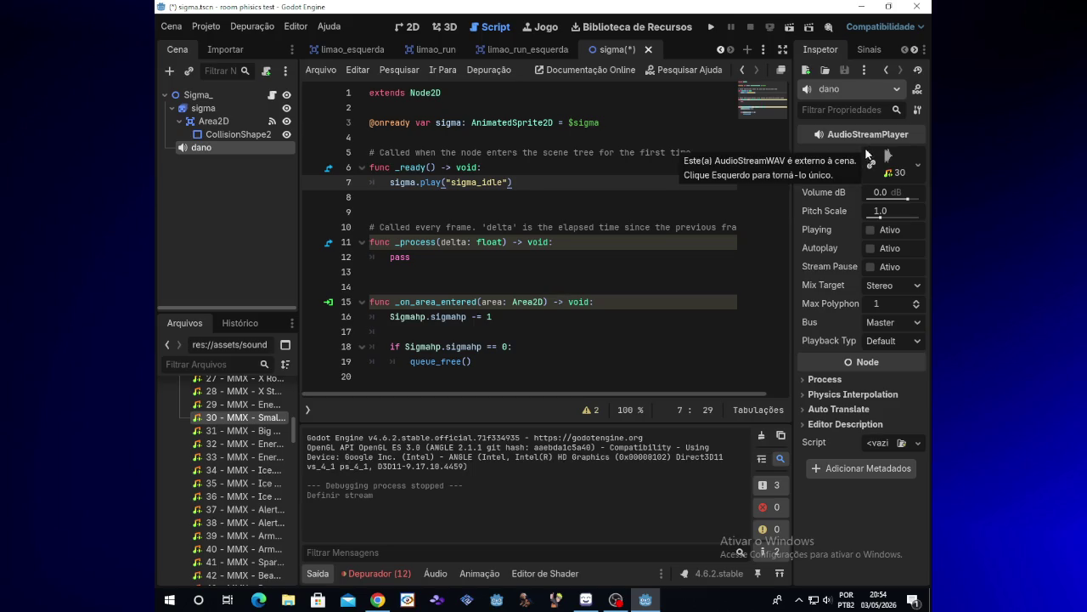
{"action": "left_click", "coordinate": [210, 96]}
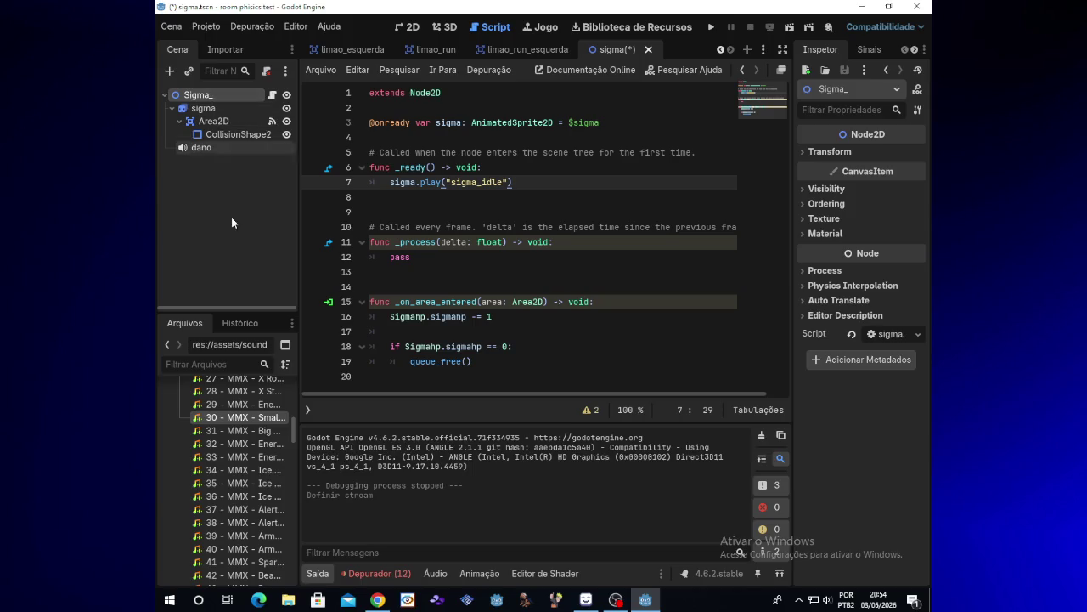
{"action": "left_click", "coordinate": [234, 150]}
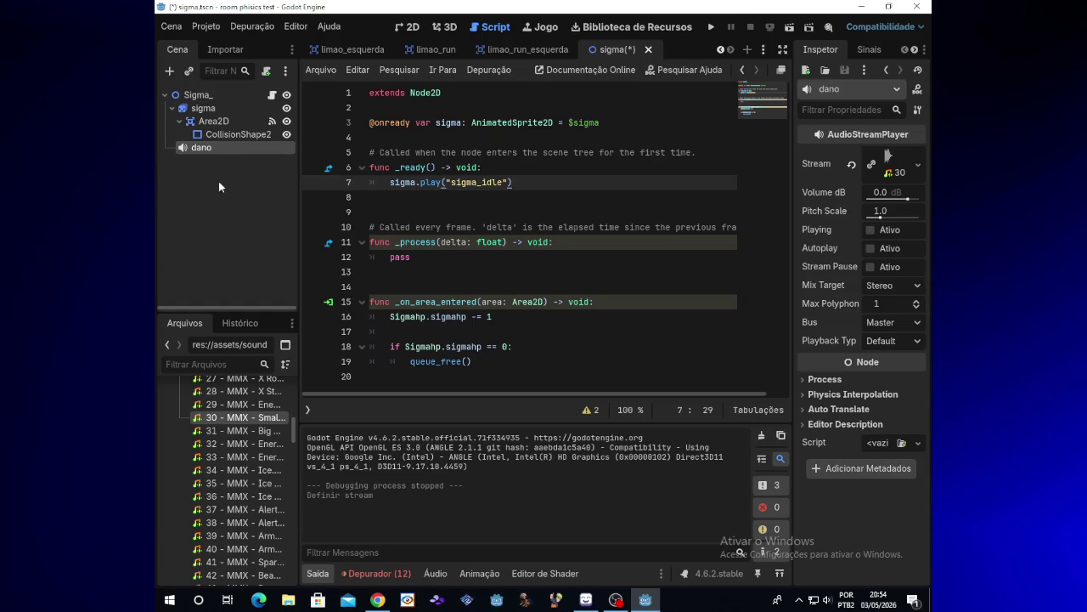
{"action": "left_click", "coordinate": [222, 170]}
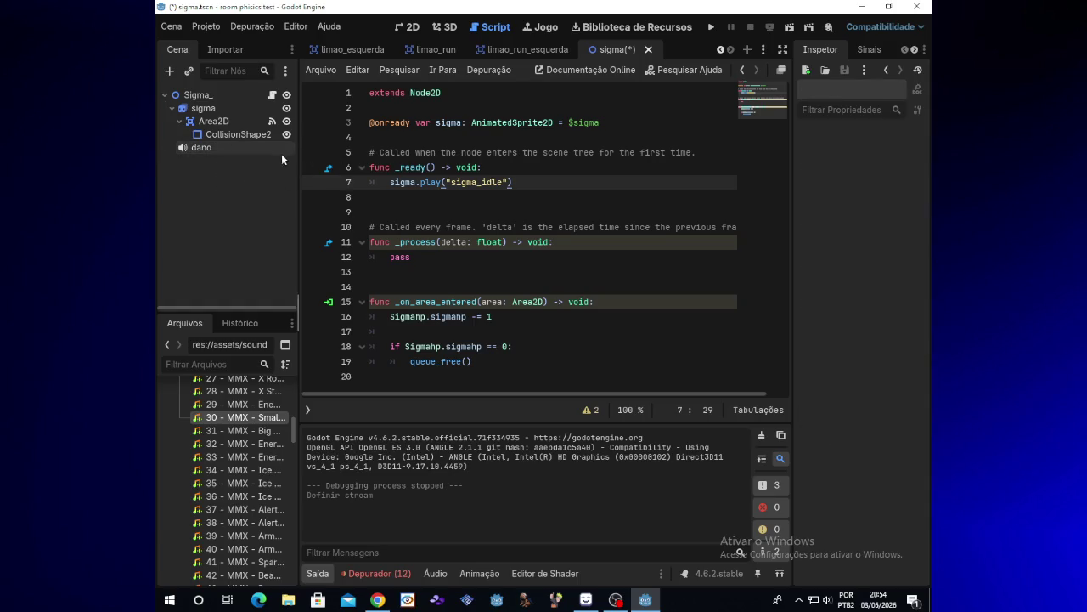
{"action": "left_click_drag", "start_coordinate": [222, 156], "coordinate": [393, 133]}
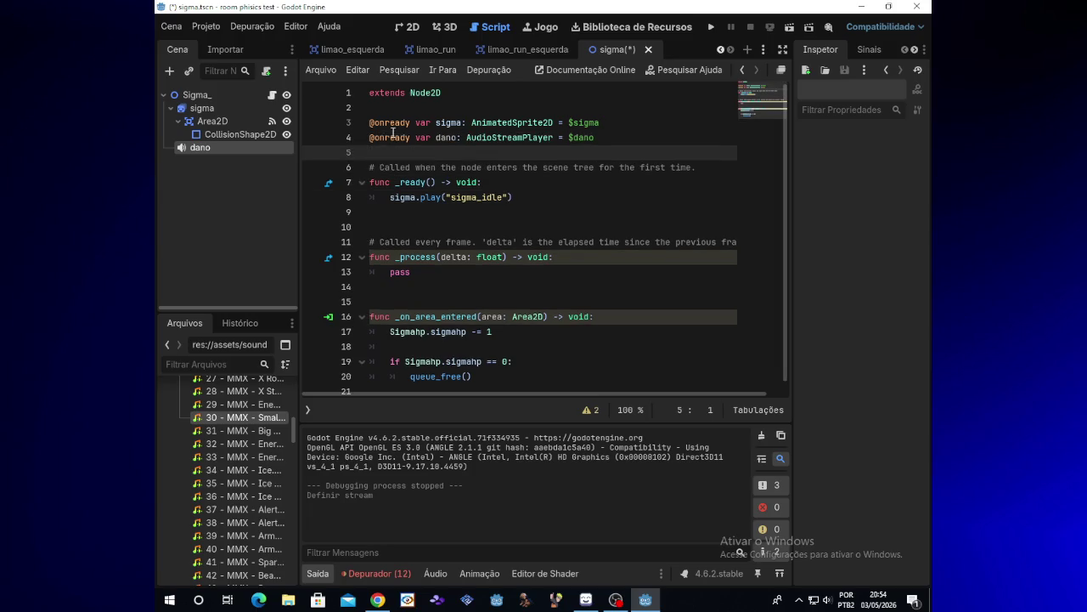
{"action": "left_click", "coordinate": [615, 600]}
{"action": "left_click", "coordinate": [616, 600]}
{"action": "scroll", "coordinate": [789, 242], "scroll_direction": "down", "scroll_amount": 1}
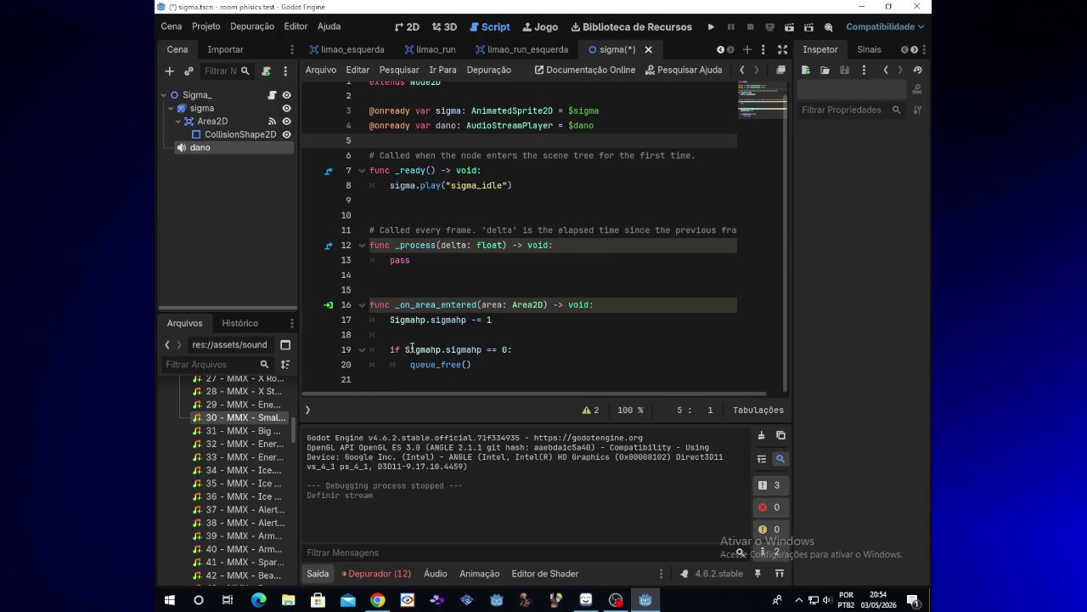
Add a $dano.play call on line 18 after the HP decrement and test-run the game
{"action": "left_click", "coordinate": [502, 327]}
{"action": "key", "text": "Return"}
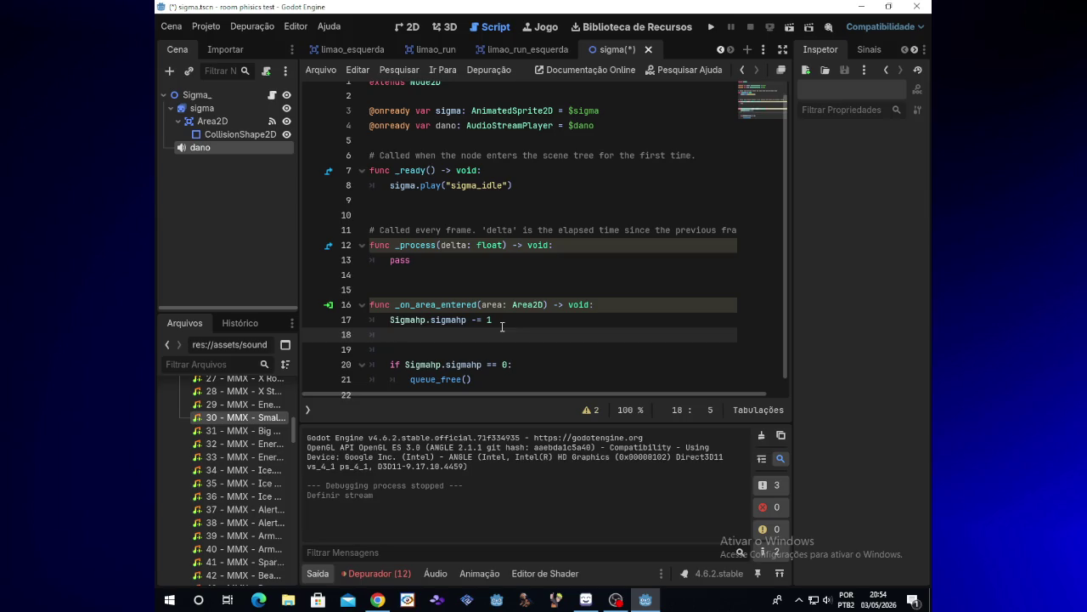
{"action": "type", "text": "$d"}
{"action": "key", "text": "Return"}
{"action": "type", "text": ".play"}
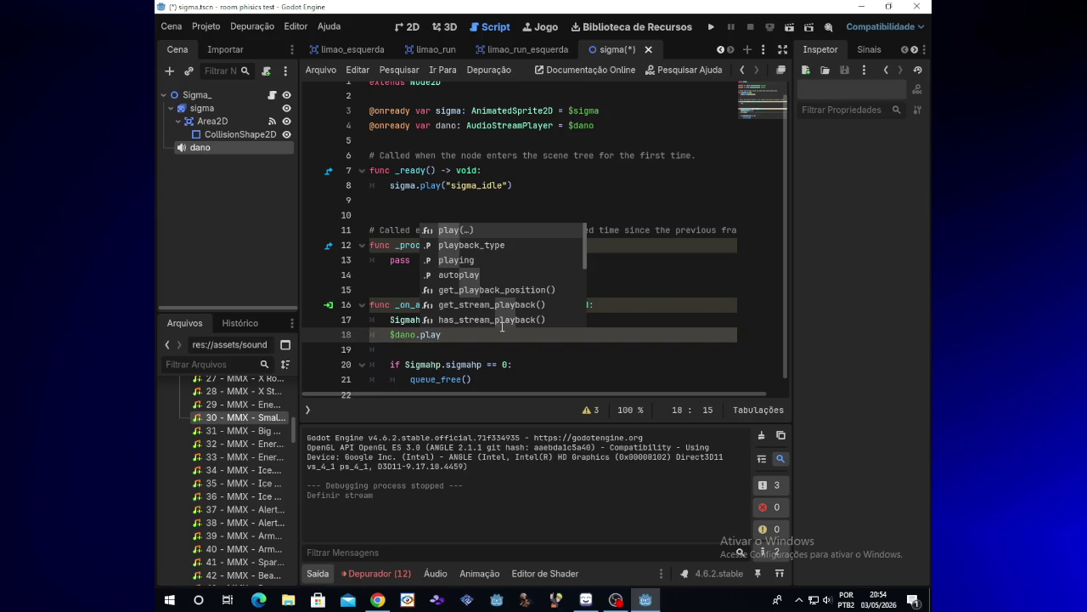
{"action": "left_click", "coordinate": [711, 28]}
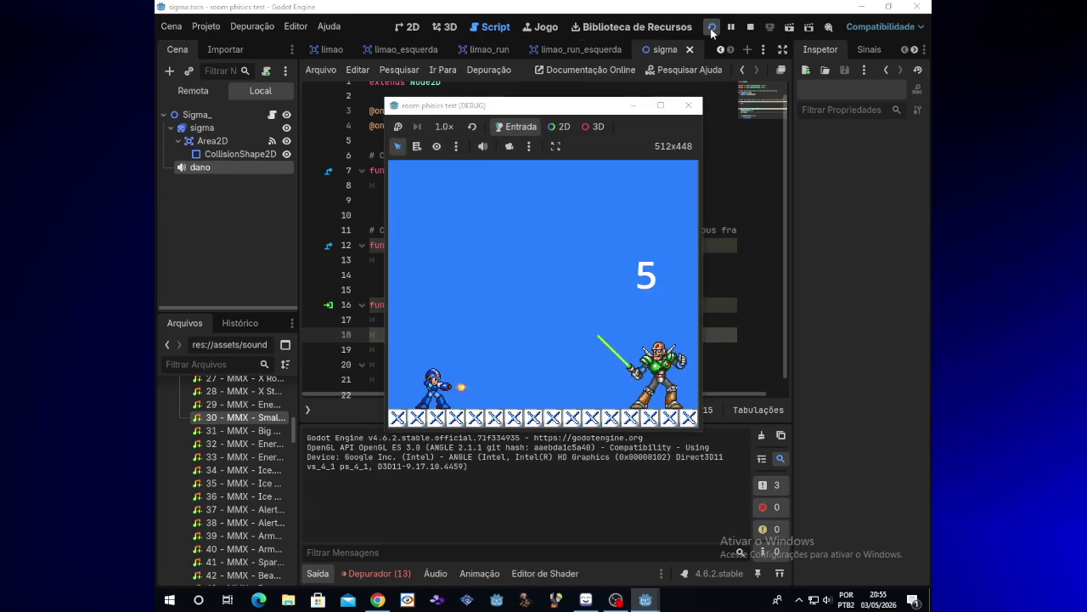
{"action": "left_click", "coordinate": [689, 107]}
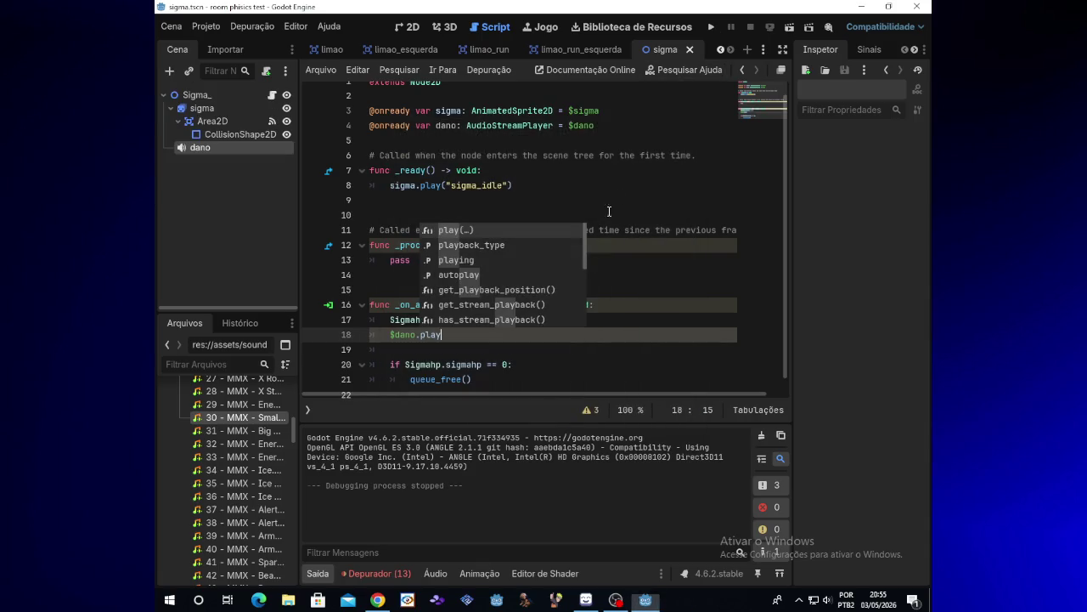
Remove the $ so line 18 reads dano.play, then run the game again
{"action": "left_click", "coordinate": [447, 335]}
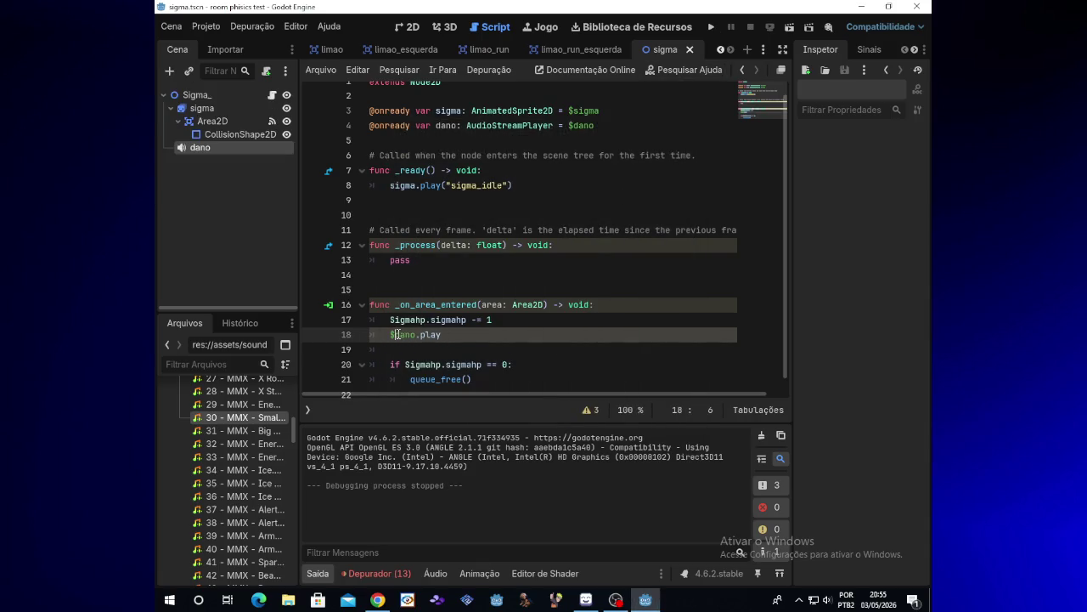
{"action": "key", "text": "BackSpace"}
{"action": "left_click", "coordinate": [711, 26]}
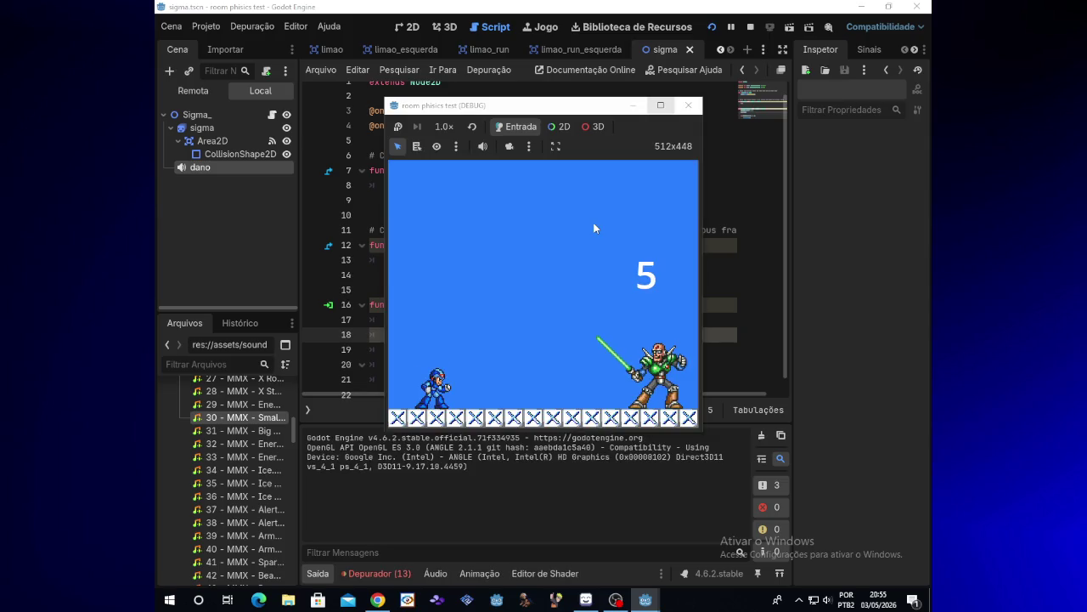
Change the call to dano.start() and run, hitting the nonexistent 'start' function error
{"action": "left_click", "coordinate": [688, 108]}
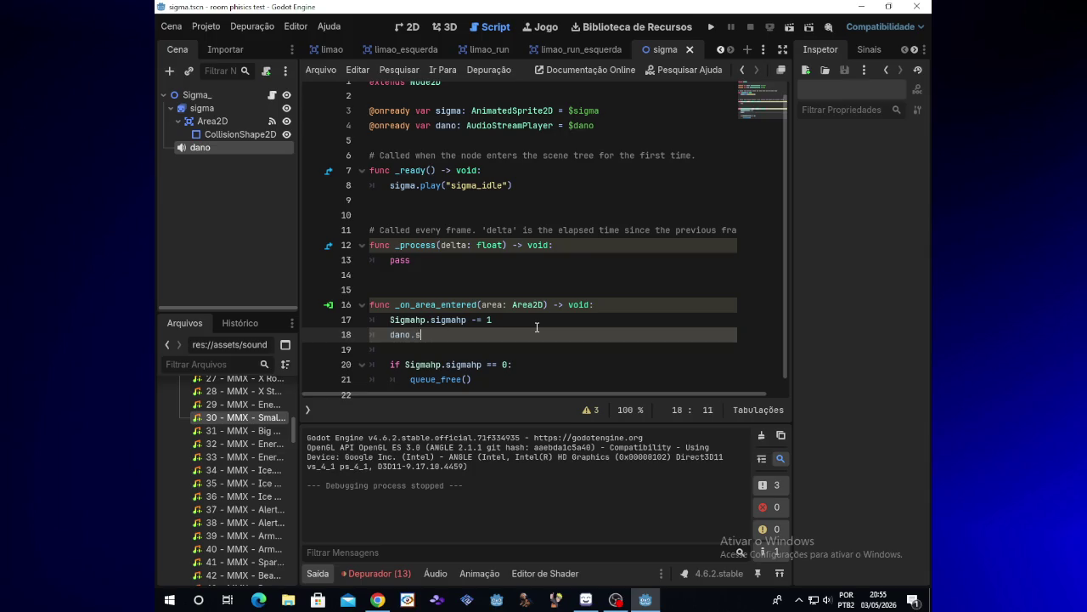
{"action": "type", "text": "tart("}
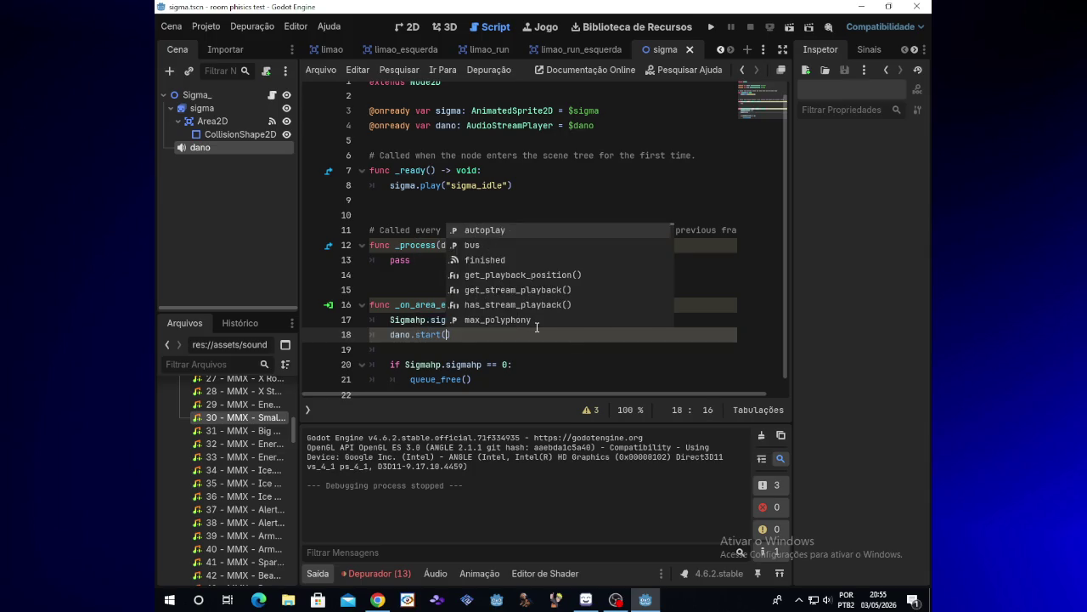
{"action": "type", "text": "("}
{"action": "left_click", "coordinate": [712, 28]}
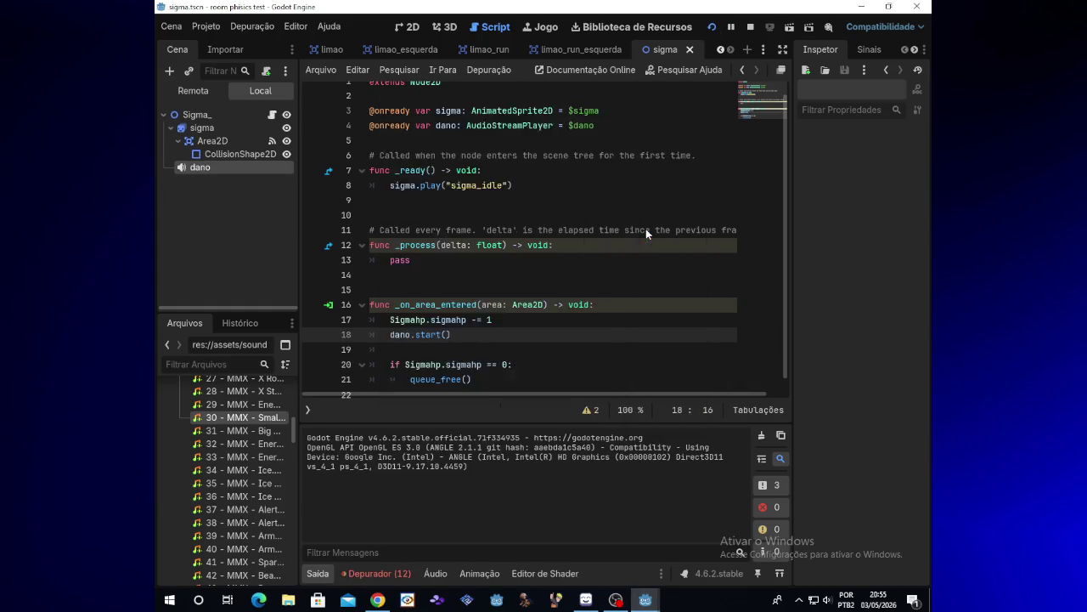
Delete the dano.start() line from the hit handler and remove the leftover empty line
{"action": "left_click", "coordinate": [457, 312]}
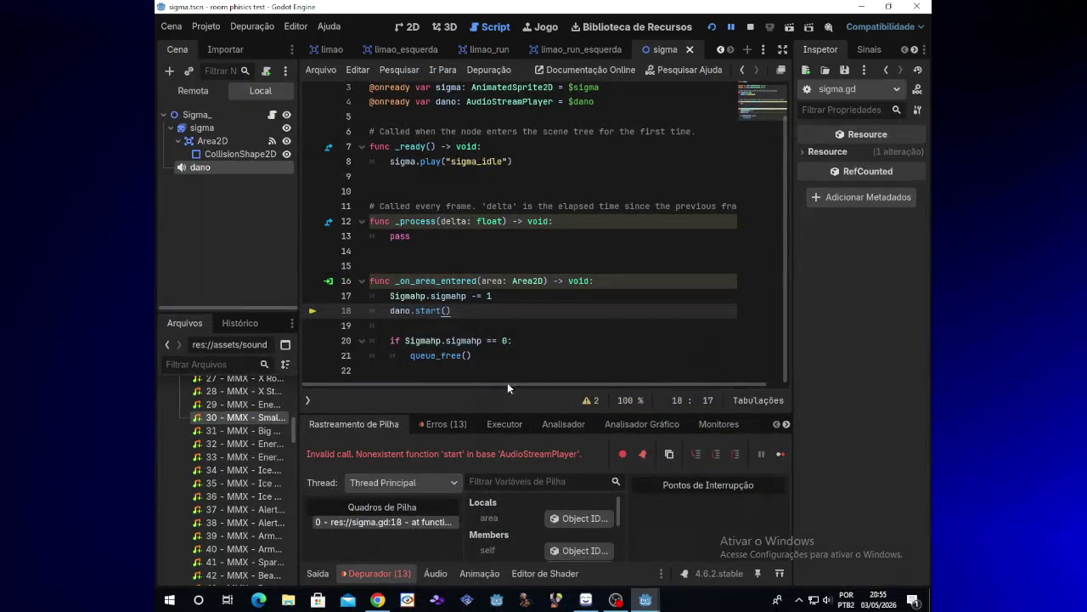
{"action": "left_click_drag", "start_coordinate": [452, 312], "coordinate": [392, 312]}
{"action": "key", "text": "BackSpace"}
{"action": "key", "text": "BackSpace"}
{"action": "key", "text": "BackSpace"}
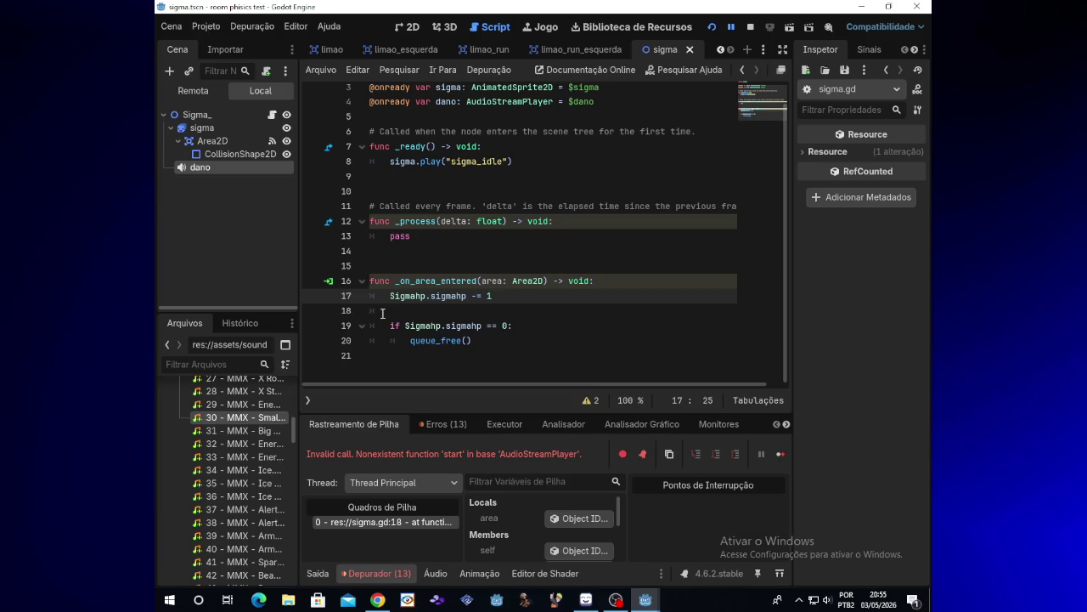
Clear the blank line, then view dano's signals and the Sigma_ root node's signal list
{"action": "left_click", "coordinate": [382, 314]}
{"action": "key", "text": "BackSpace"}
{"action": "key", "text": "BackSpace"}
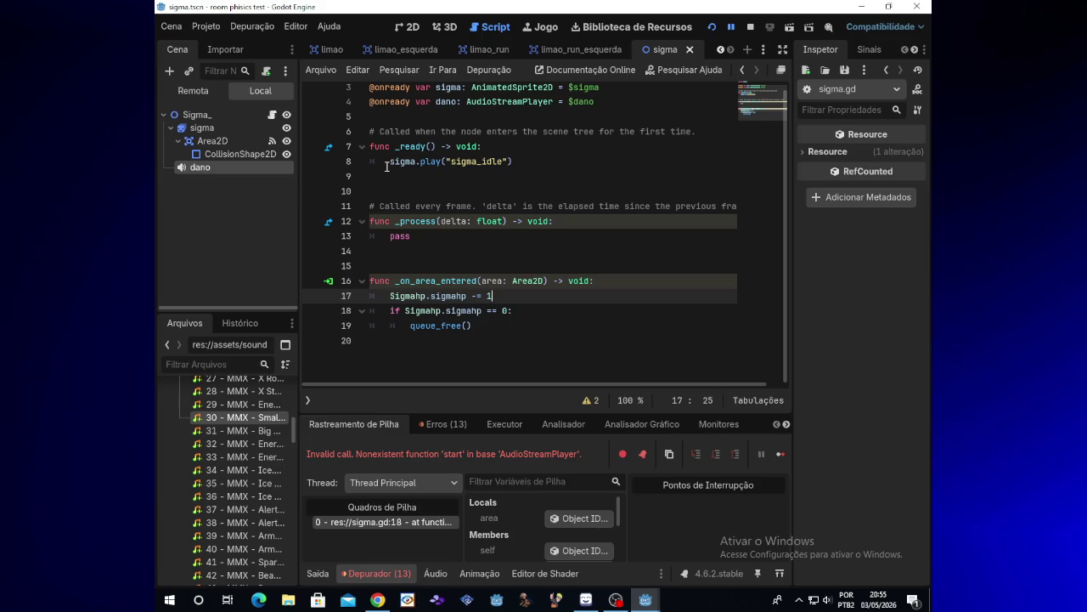
{"action": "left_click", "coordinate": [423, 176]}
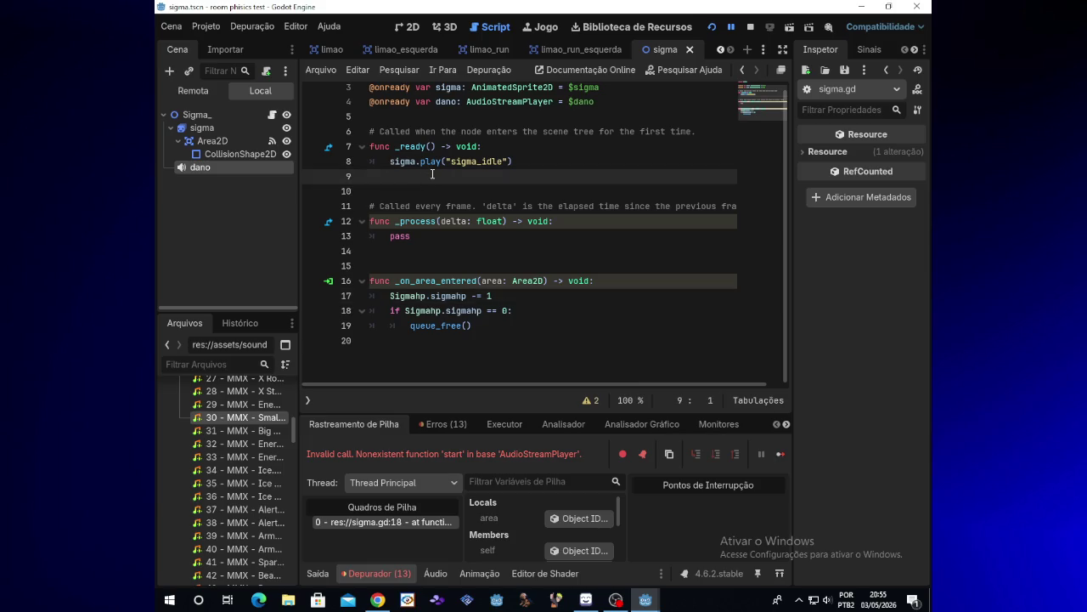
{"action": "left_click", "coordinate": [263, 168]}
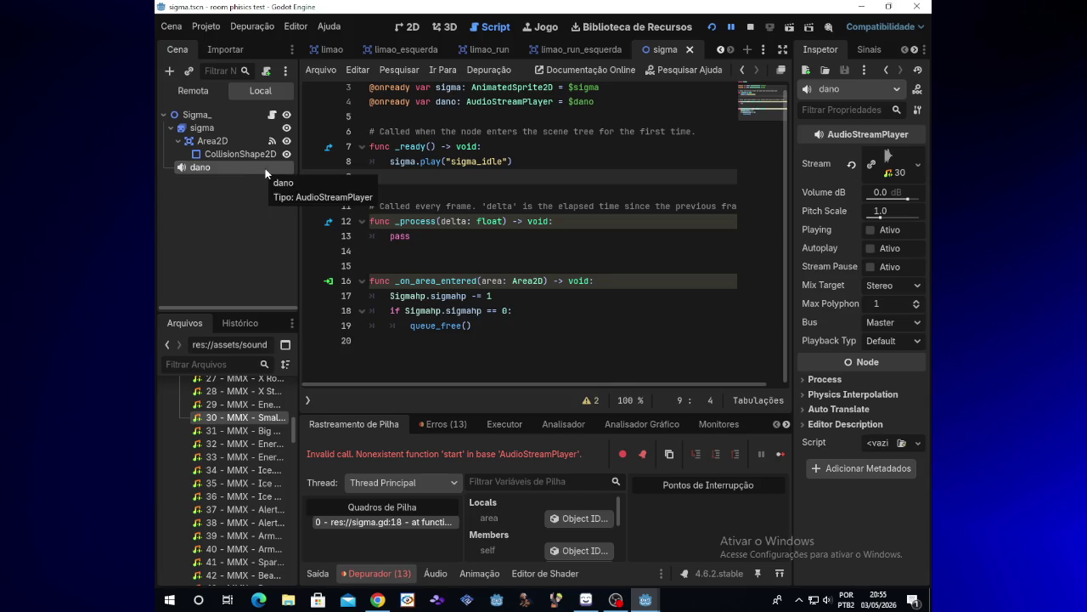
{"action": "left_click", "coordinate": [232, 119]}
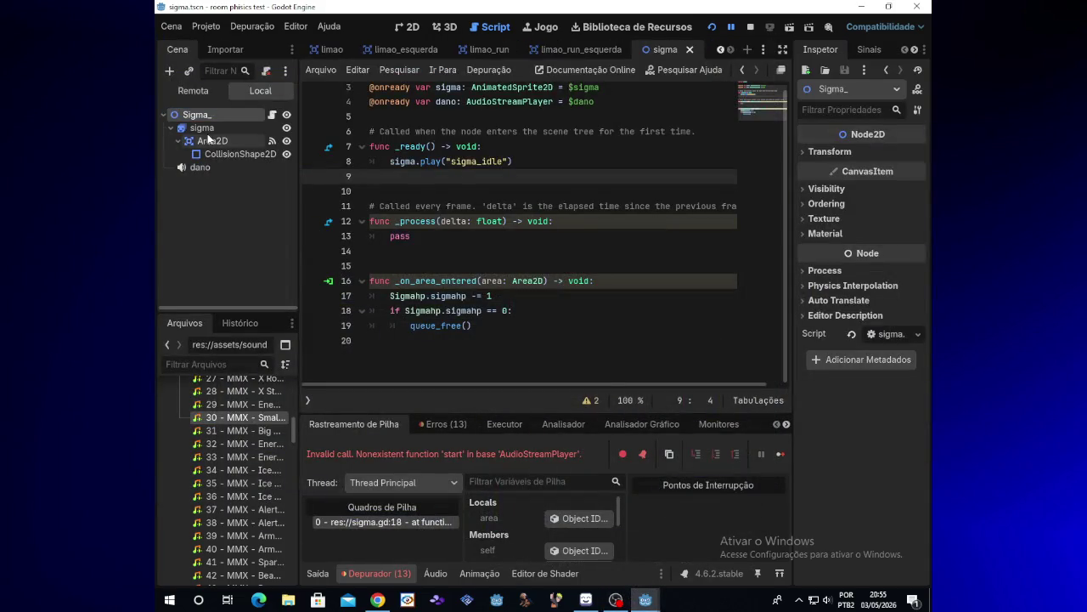
{"action": "left_click", "coordinate": [220, 168]}
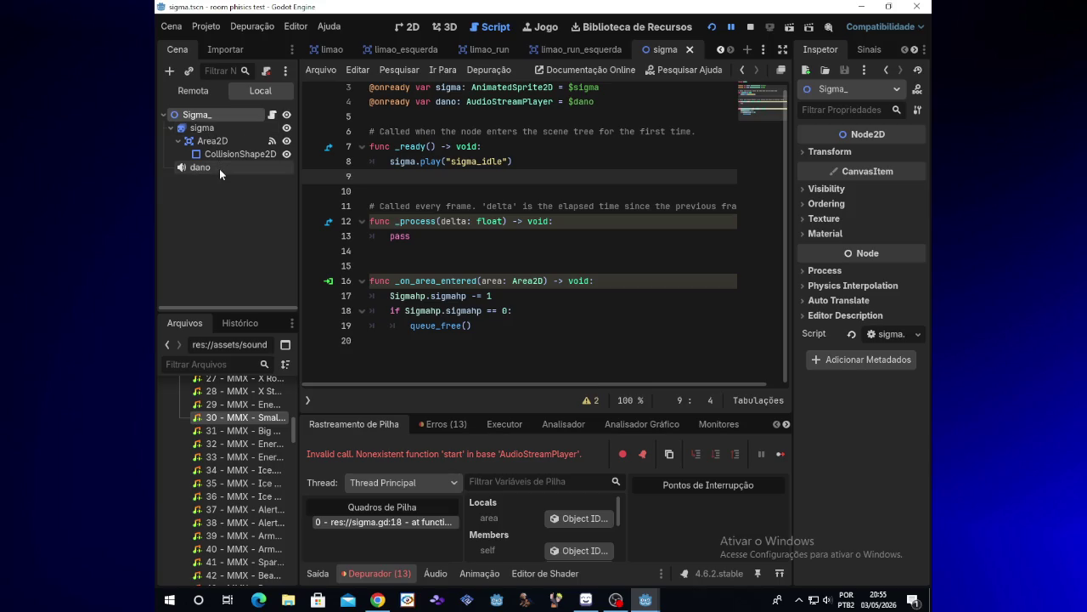
{"action": "left_click", "coordinate": [855, 49]}
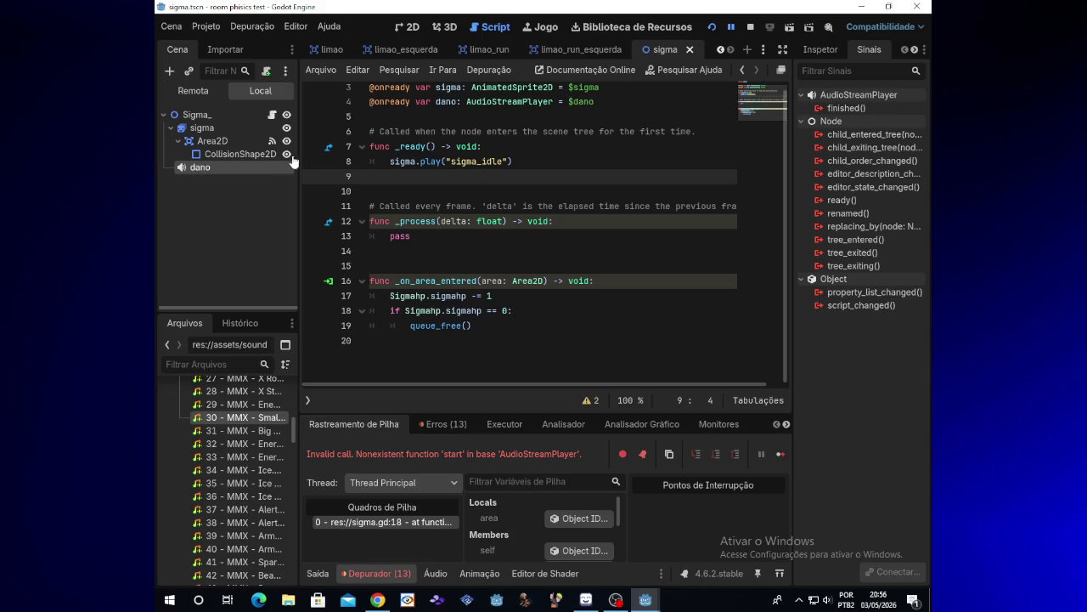
{"action": "left_click", "coordinate": [242, 114]}
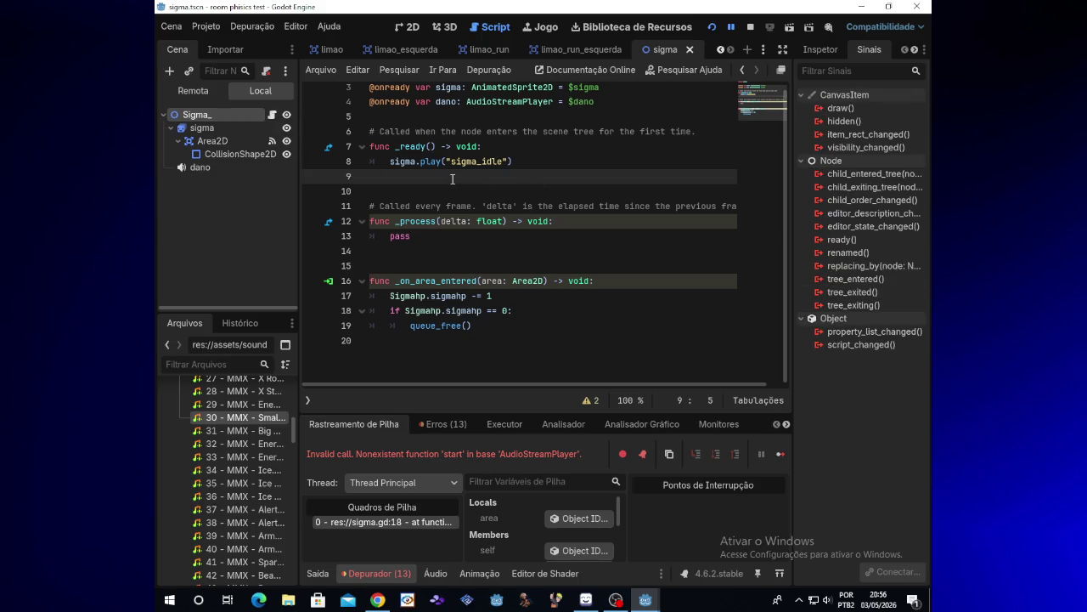
Call dano.play() on line 9 of _ready after sigma.play("sigma_idle"), fix indentation, and run
{"action": "type", "text": "dan"}
{"action": "type", "text": "o"}
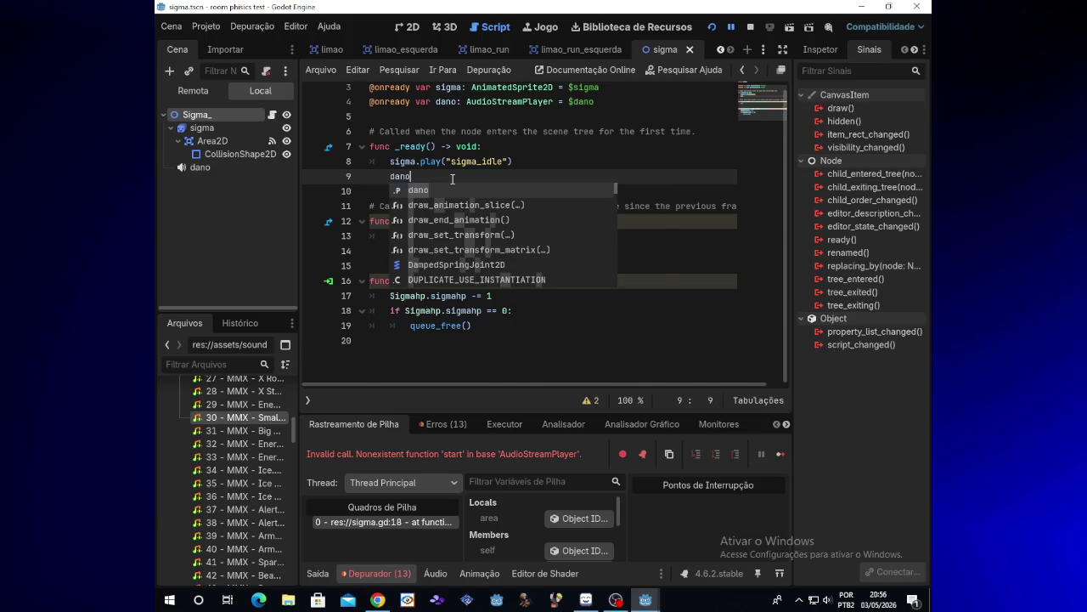
{"action": "type", "text": ".pl"}
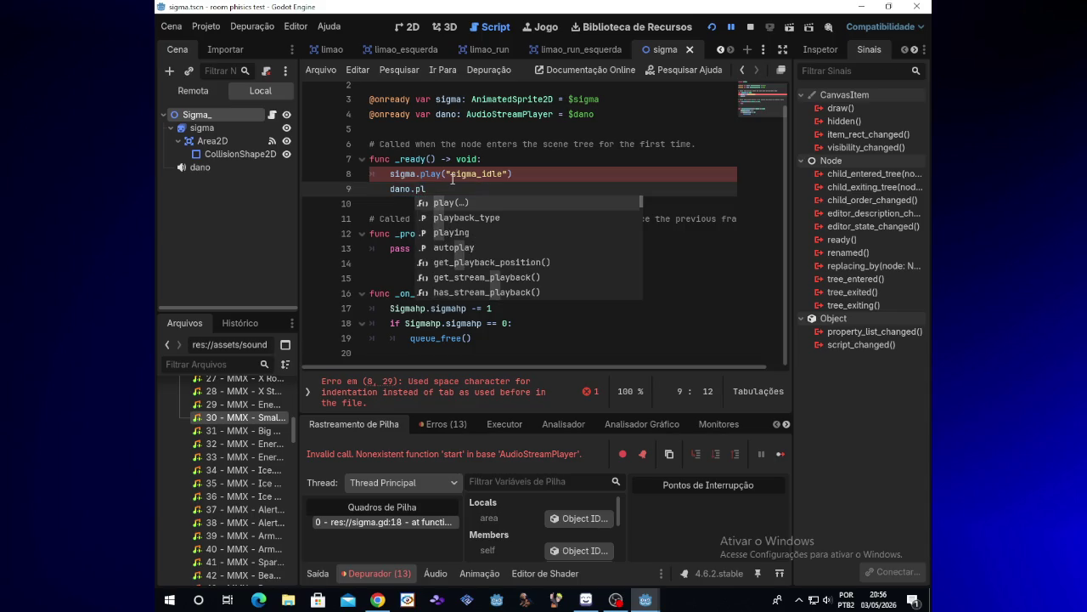
{"action": "type", "text": "ay"}
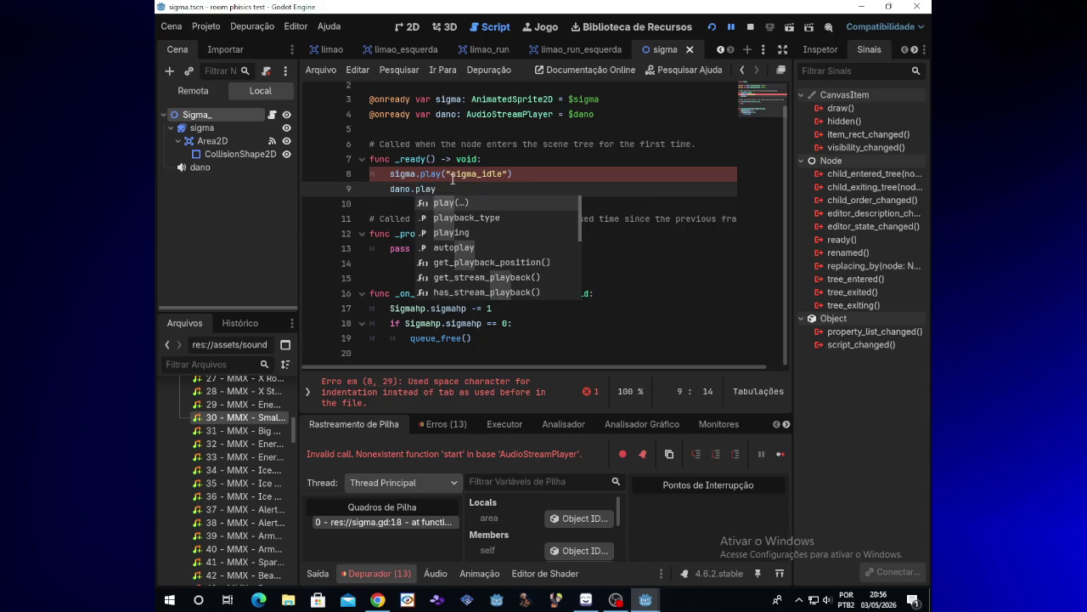
{"action": "type", "text": "("}
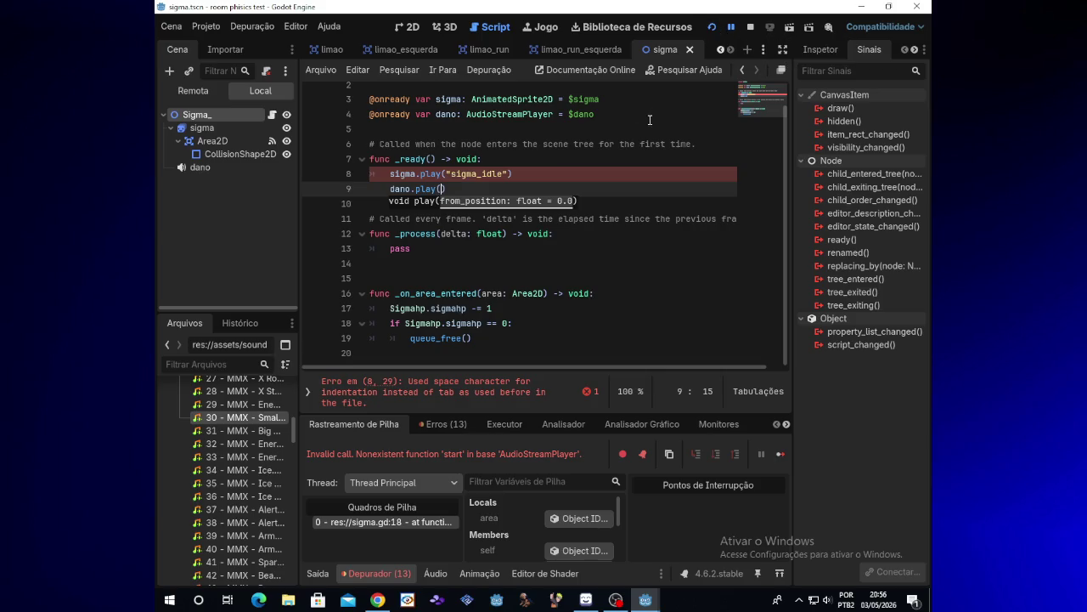
{"action": "left_click", "coordinate": [390, 189]}
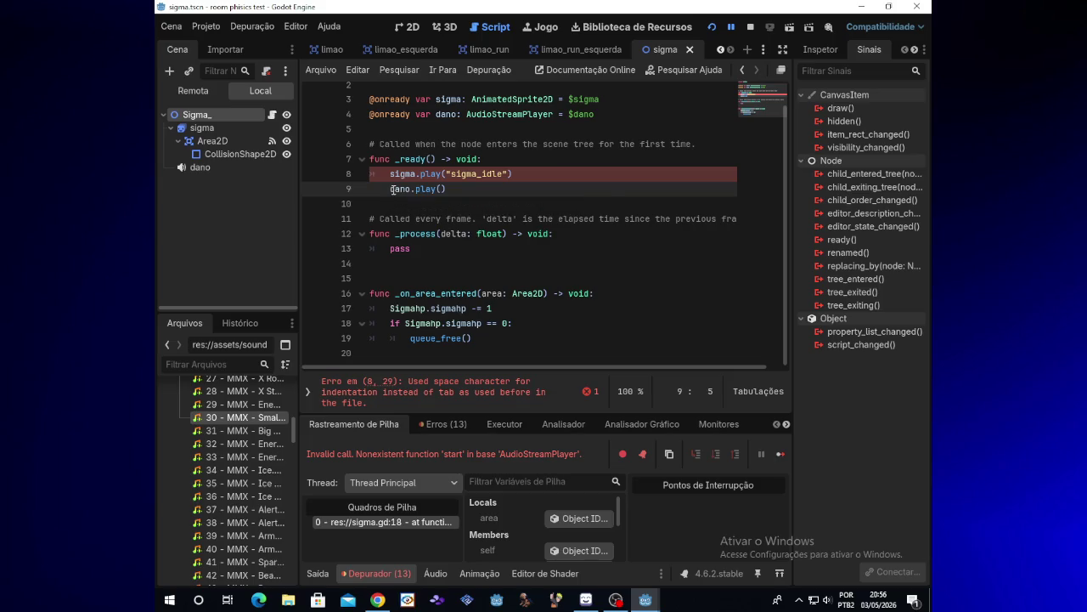
{"action": "key", "text": "BackSpace"}
{"action": "key", "text": "BackSpace"}
{"action": "key", "text": "BackSpace"}
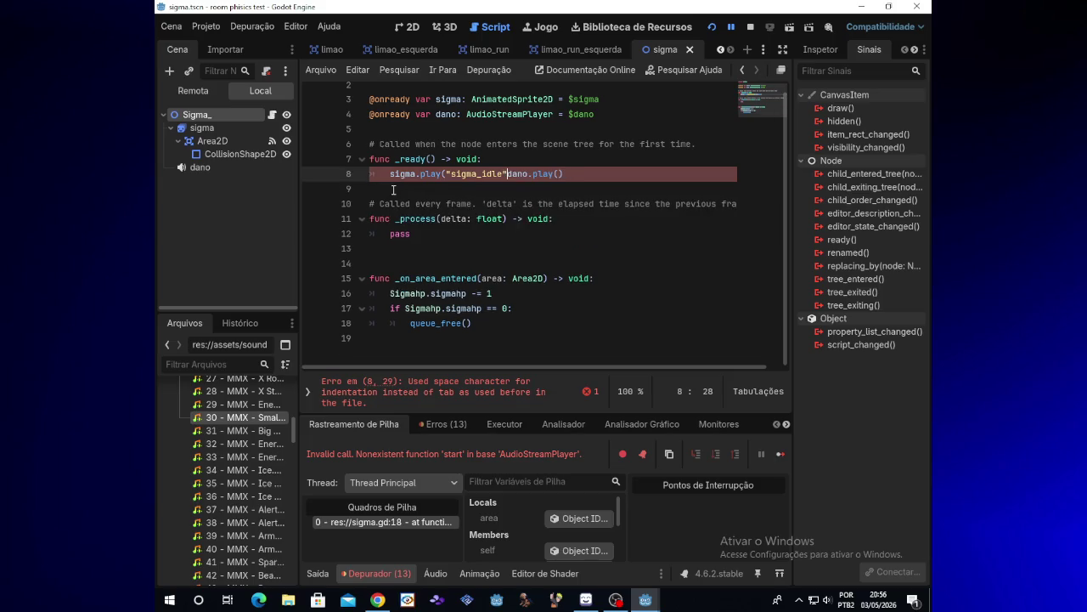
{"action": "type", "text": ")"}
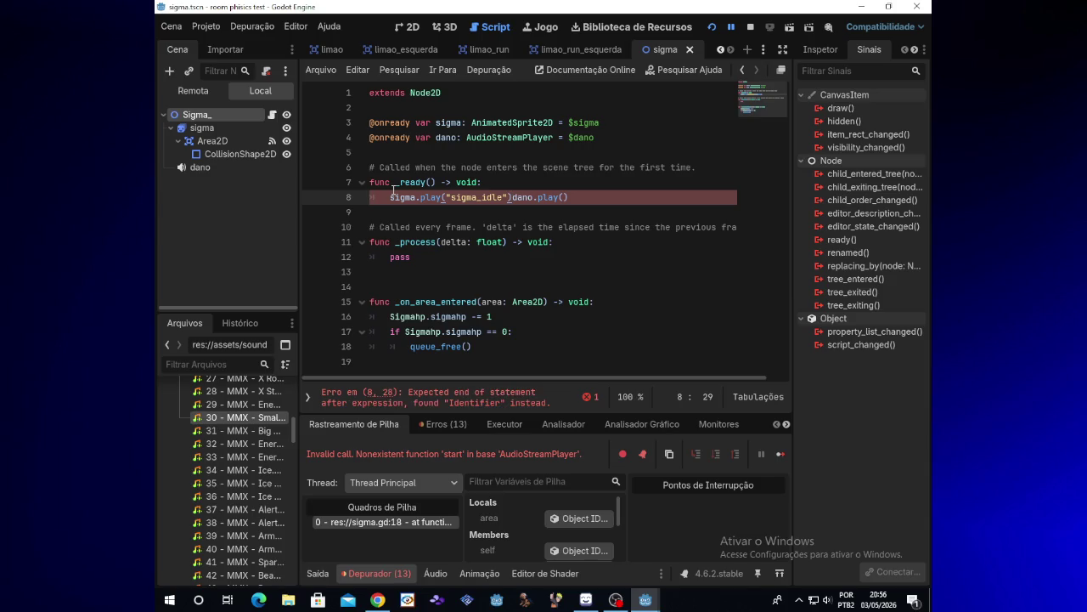
{"action": "key", "text": "Return"}
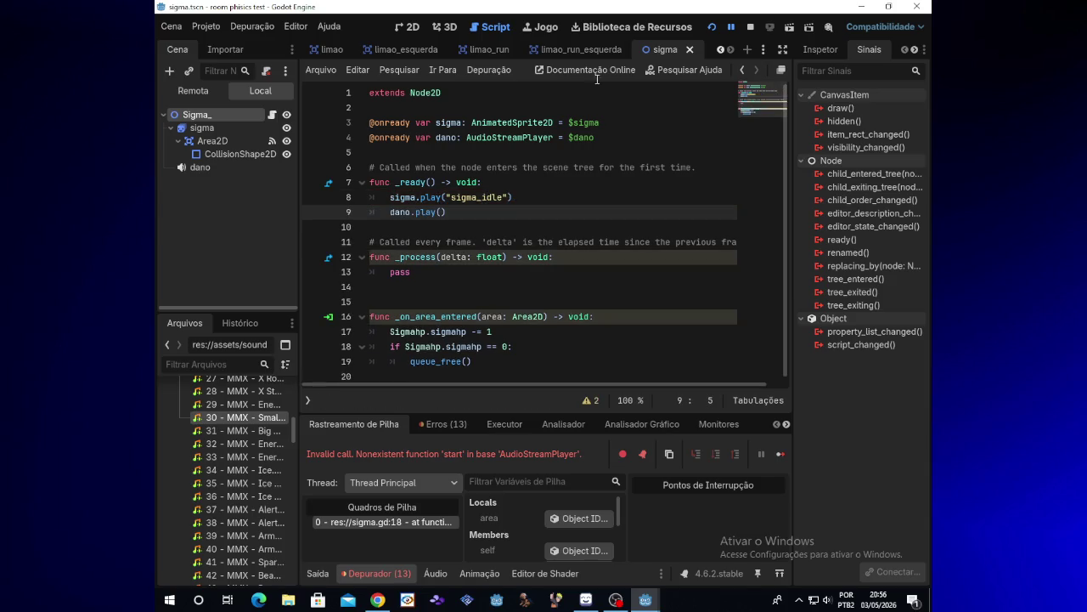
{"action": "left_click", "coordinate": [713, 27]}
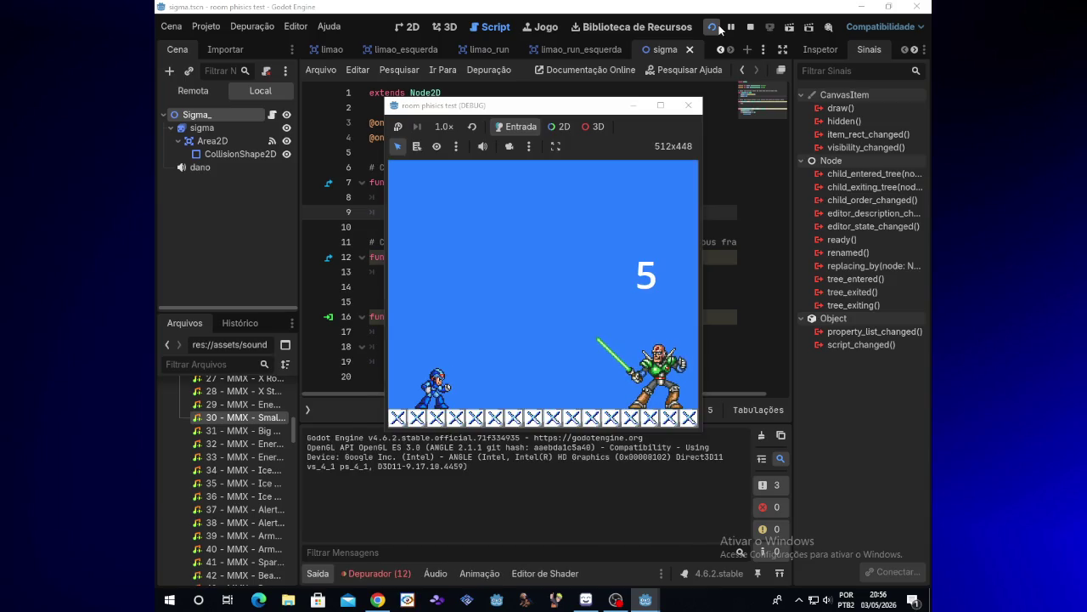
Move dano.play() from _ready to the top of _on_area_entered and run the game
{"action": "left_click", "coordinate": [688, 104]}
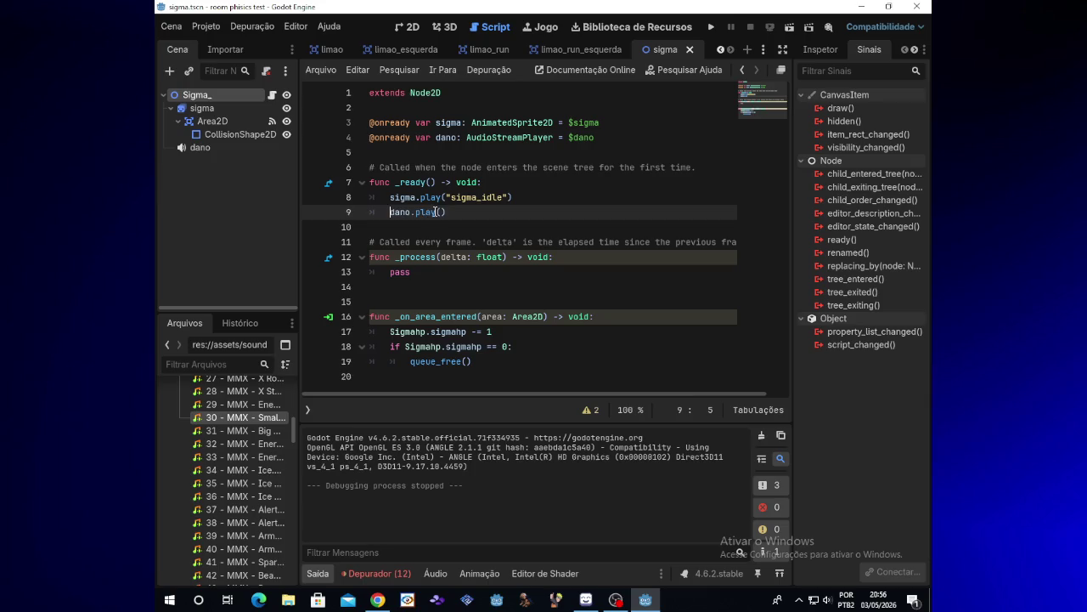
{"action": "left_click_drag", "start_coordinate": [445, 212], "coordinate": [391, 213]}
{"action": "key", "text": "ctrl+c"}
{"action": "key", "text": "BackSpace"}
{"action": "left_click", "coordinate": [390, 331]}
{"action": "key", "text": "Return"}
{"action": "key", "text": "Up"}
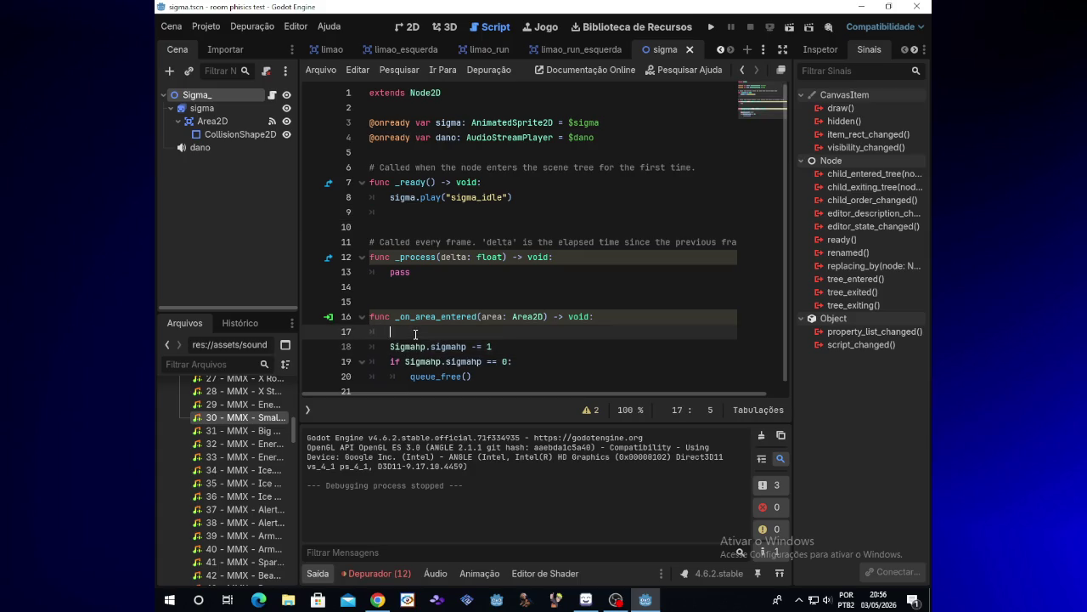
{"action": "key", "text": "ctrl+v"}
{"action": "left_click", "coordinate": [709, 27]}
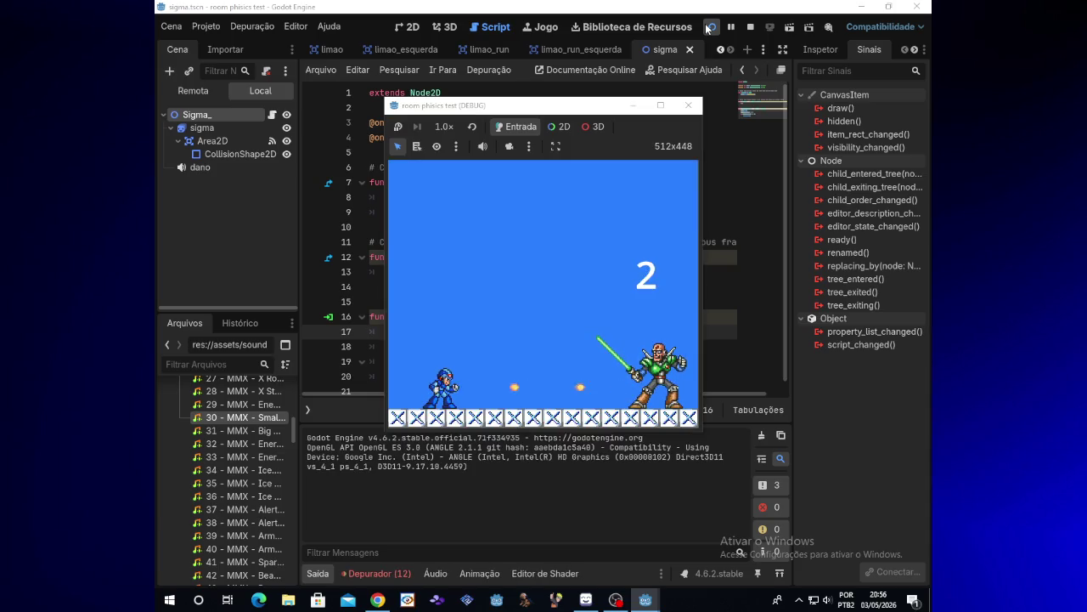
Move dano.play() to directly after Sigmahp.sigmahp -= 1 in _on_area_entered
{"action": "left_click", "coordinate": [688, 106]}
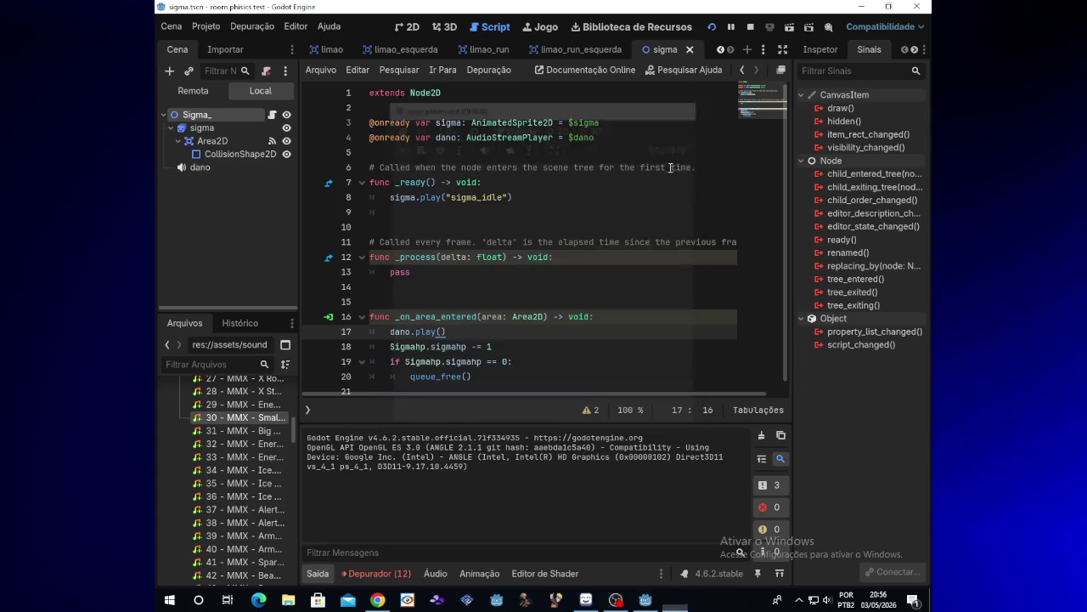
{"action": "left_click_drag", "start_coordinate": [448, 332], "coordinate": [393, 336]}
{"action": "key", "text": "BackSpace"}
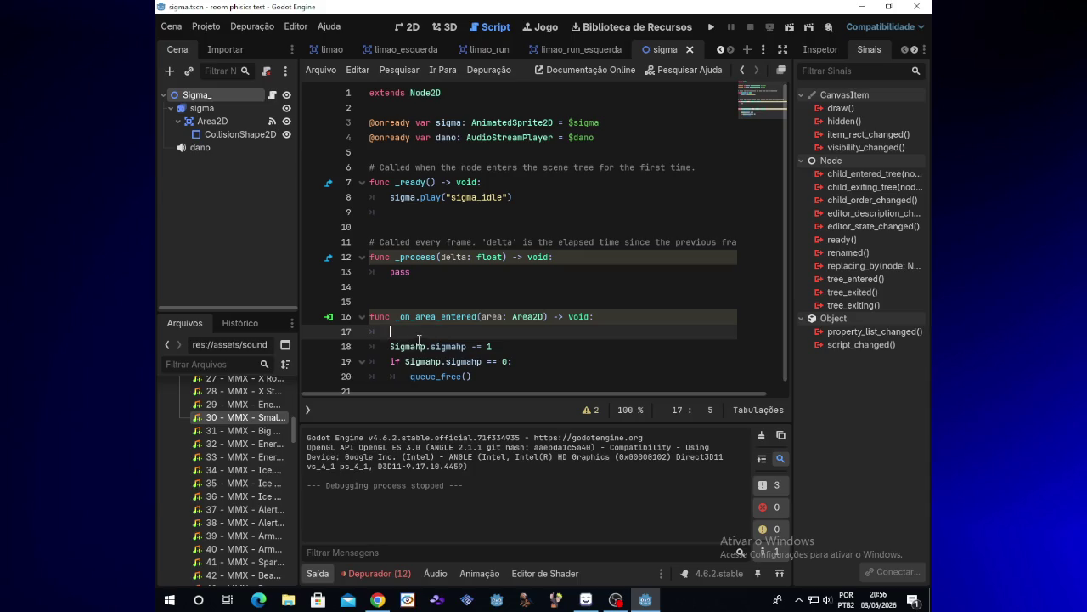
{"action": "key", "text": "BackSpace"}
{"action": "key", "text": "BackSpace"}
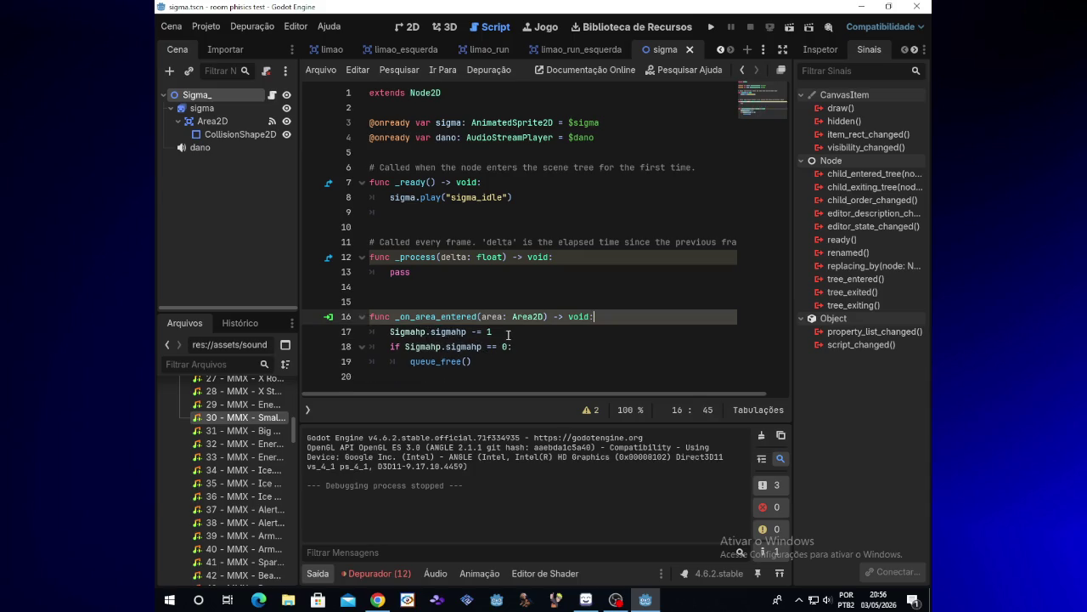
{"action": "left_click", "coordinate": [508, 334]}
{"action": "key", "text": "Return"}
{"action": "key", "text": "ctrl+v"}
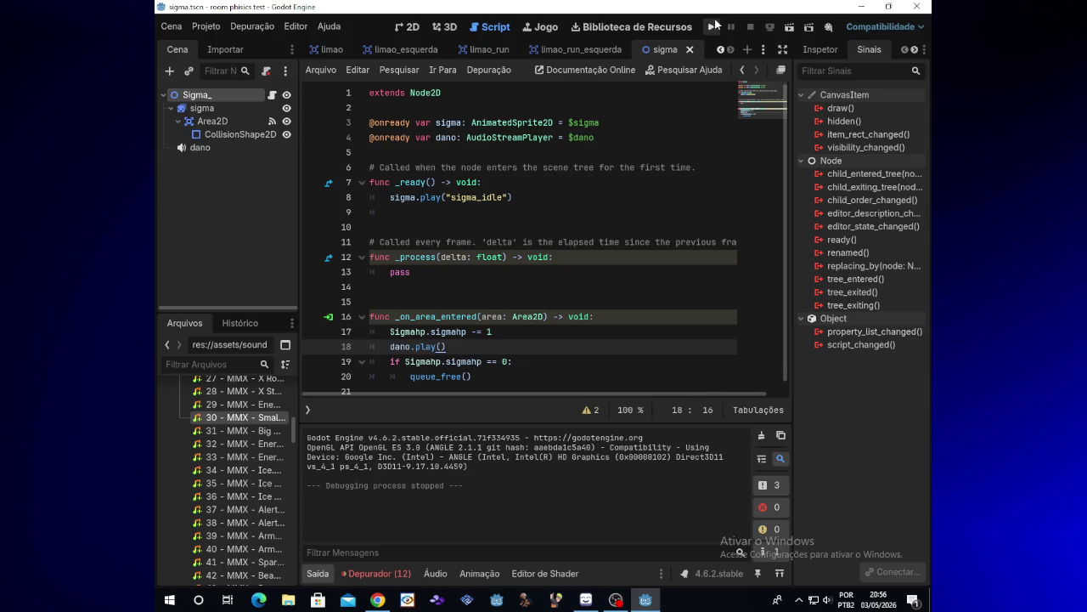
Run the game and shoot Sigma until its HP reaches 0, then minimize the game window
{"action": "left_click", "coordinate": [712, 28]}
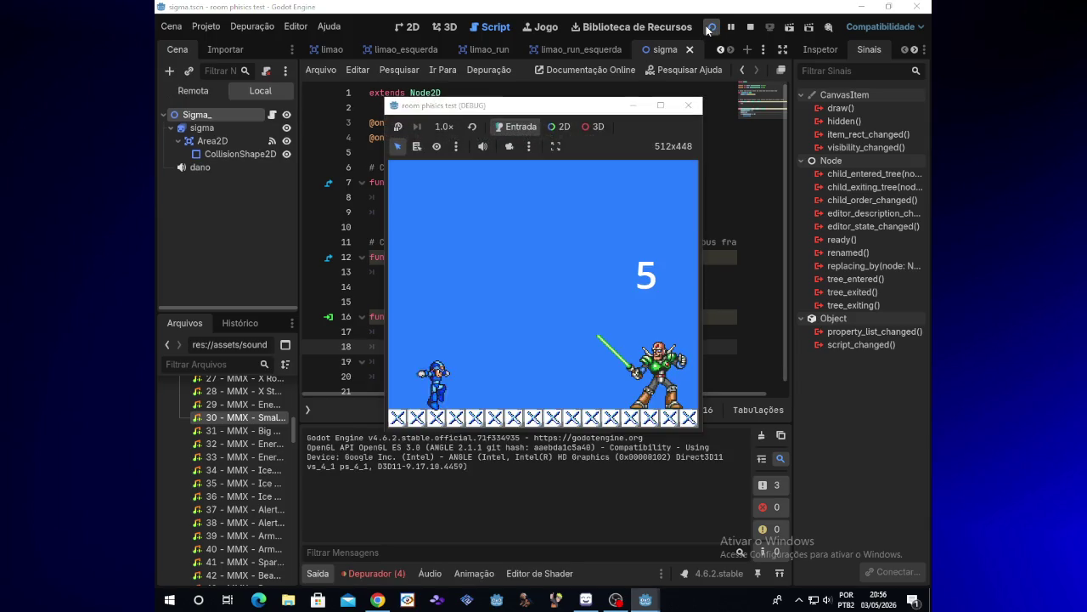
{"action": "key", "text": "x"}
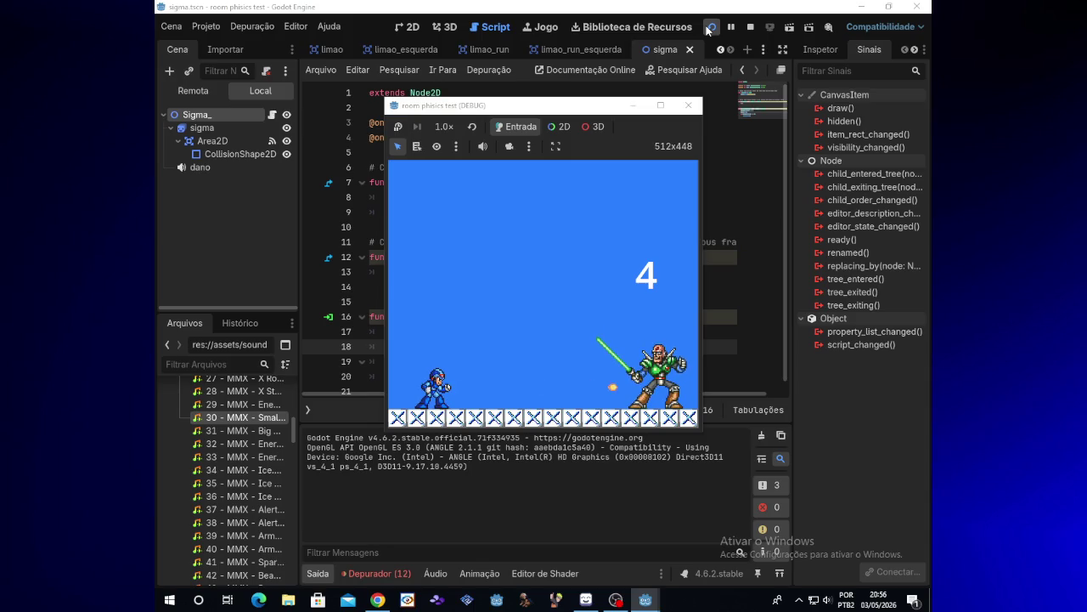
{"action": "key", "text": "x"}
{"action": "key", "text": "x"}
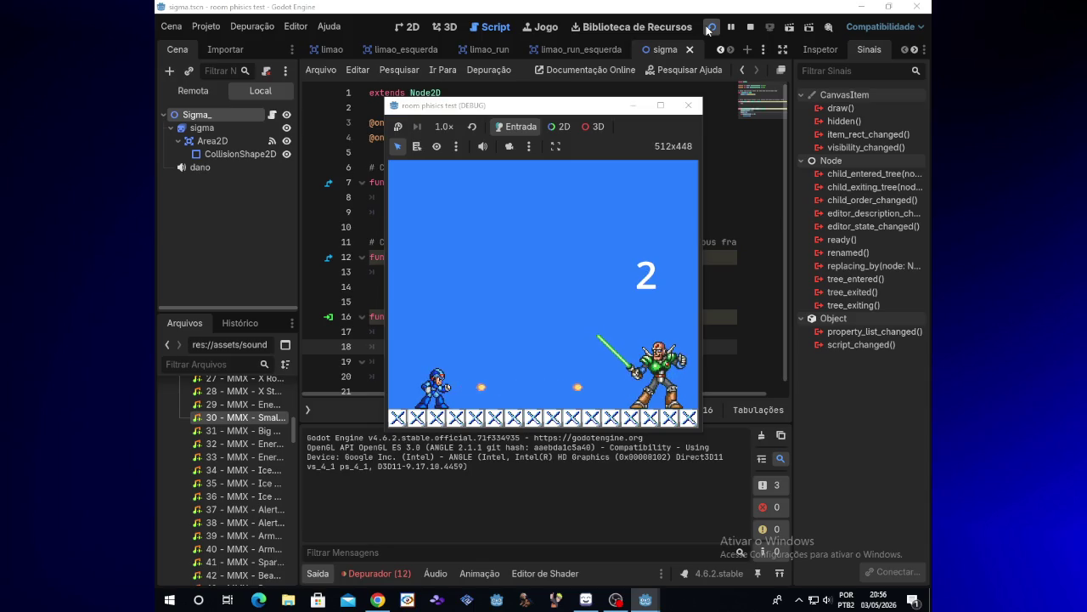
{"action": "left_click", "coordinate": [615, 600]}
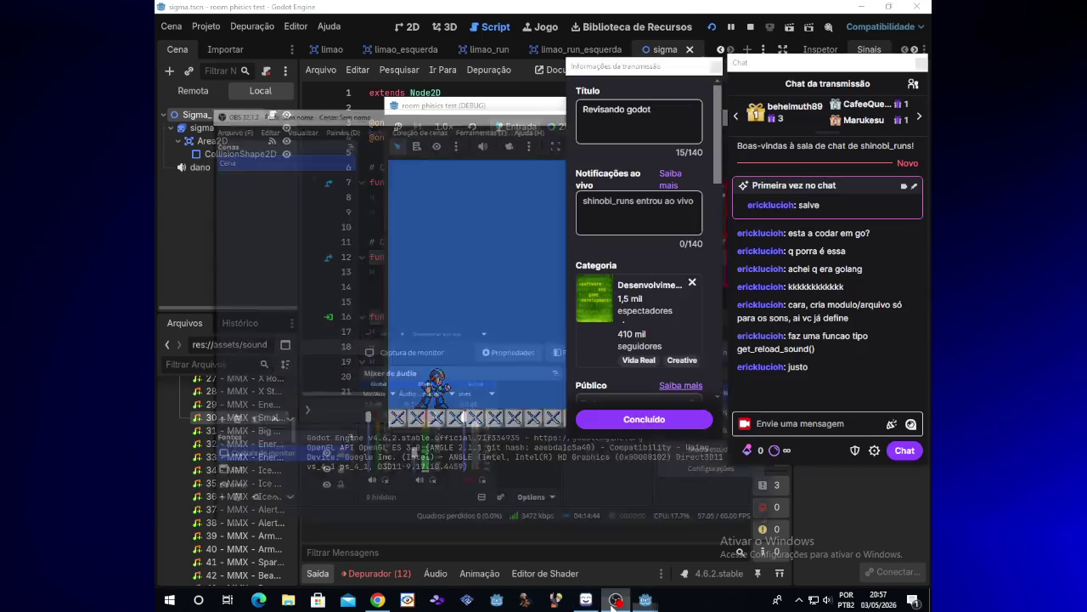
{"action": "left_click", "coordinate": [615, 599]}
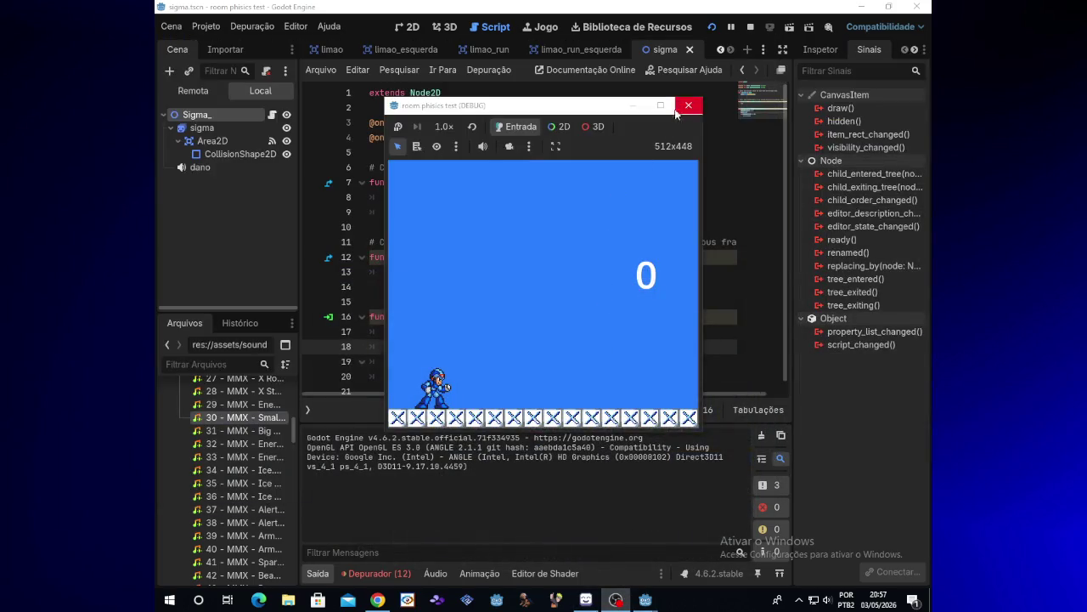
{"action": "left_click", "coordinate": [639, 109]}
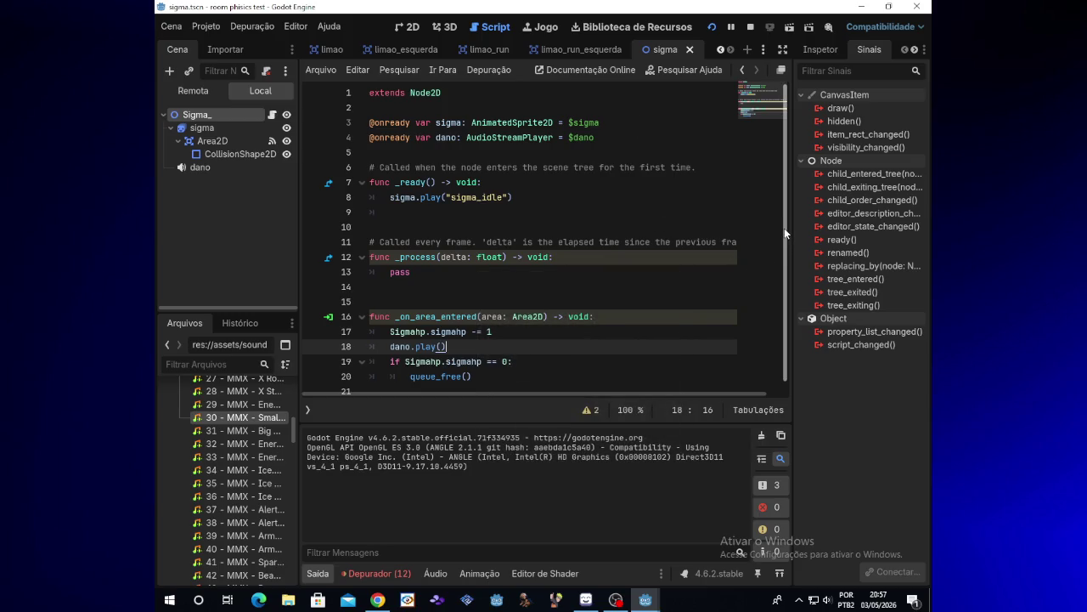
Switch through the limao_esquerda and limao scene tabs and back to sigma
{"action": "scroll", "coordinate": [784, 227], "scroll_direction": "down", "scroll_amount": 1}
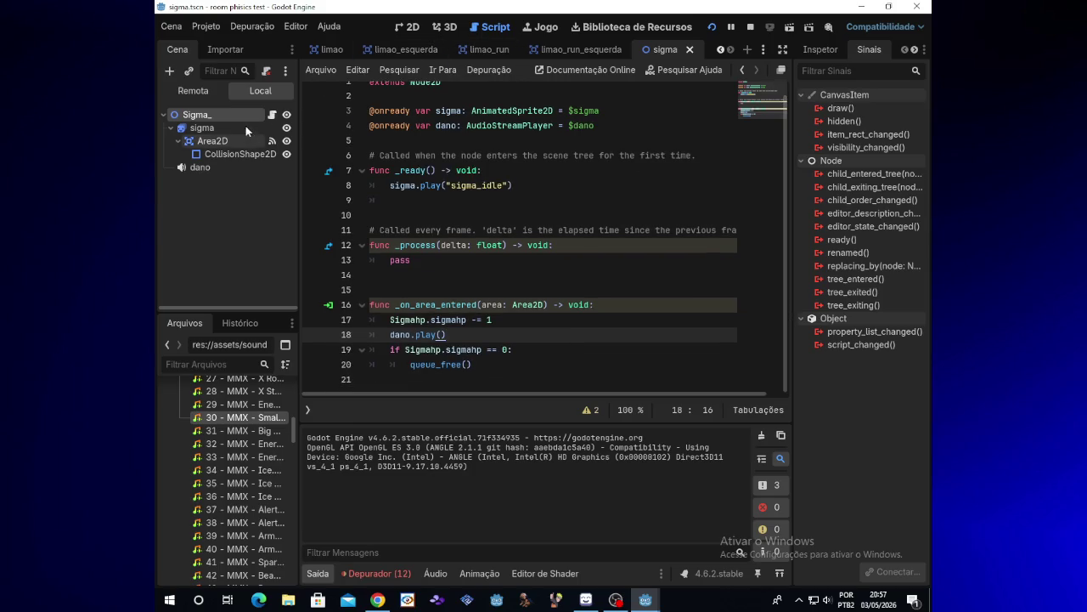
{"action": "left_click", "coordinate": [396, 56]}
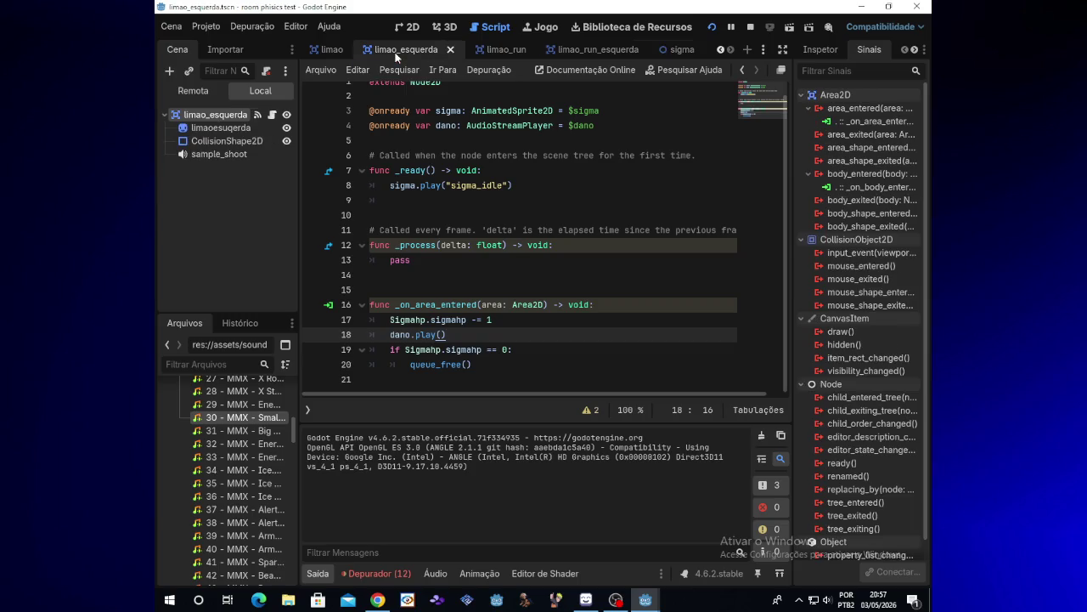
{"action": "left_click", "coordinate": [331, 49]}
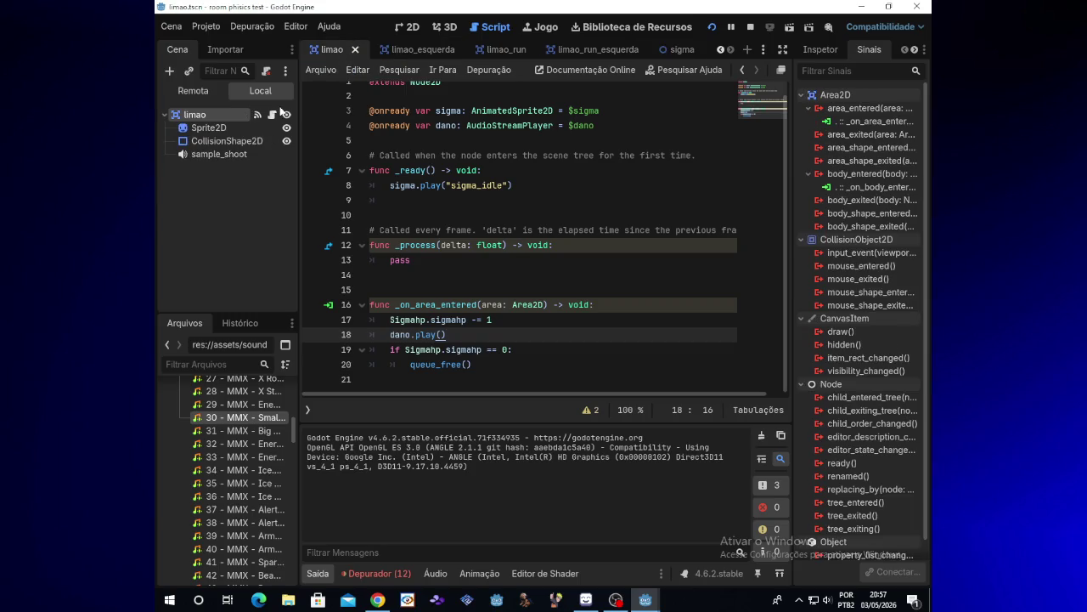
{"action": "left_click", "coordinate": [686, 53]}
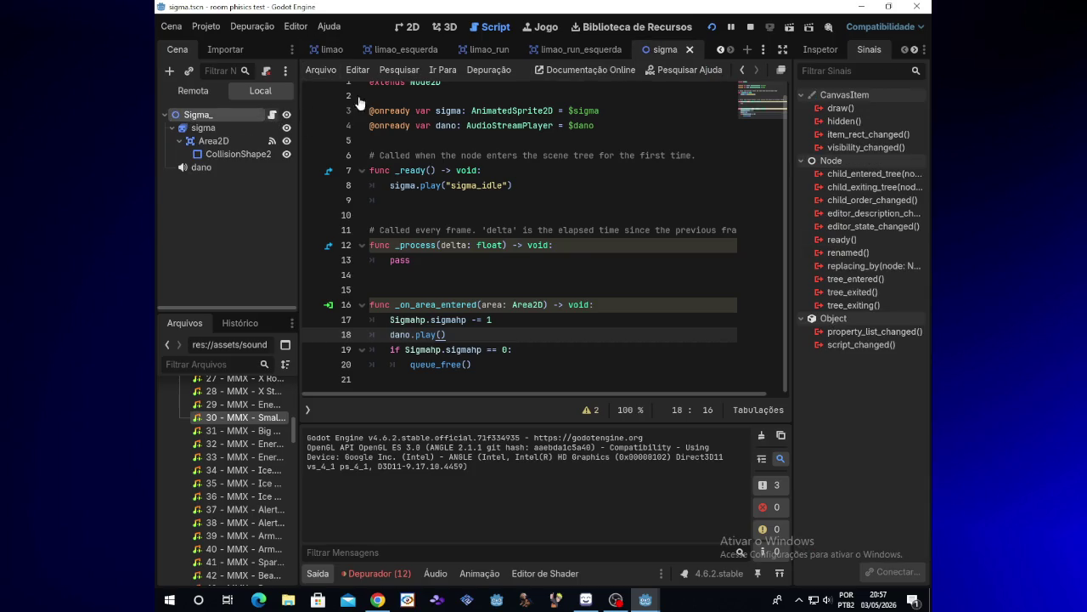
Step back through the script history to the player script and select the dano node
{"action": "left_click", "coordinate": [742, 70]}
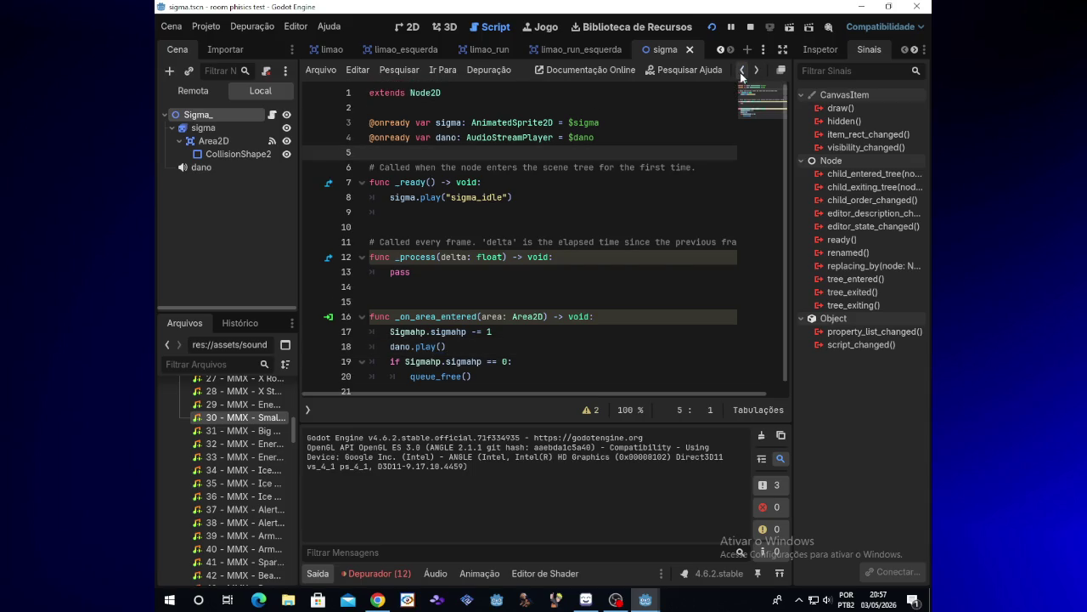
{"action": "left_click", "coordinate": [742, 71]}
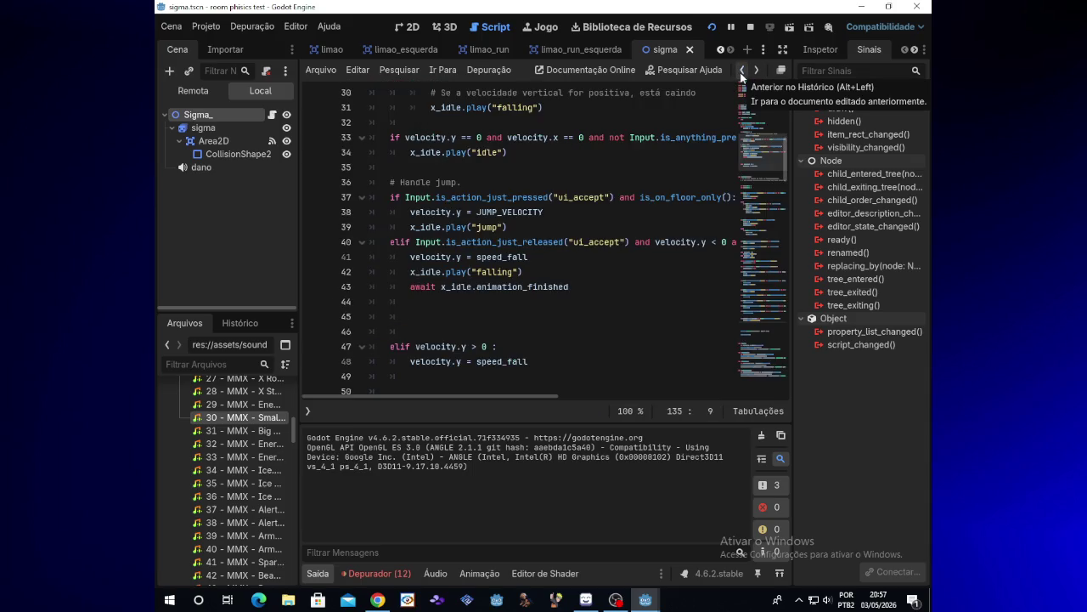
{"action": "left_click", "coordinate": [742, 73]}
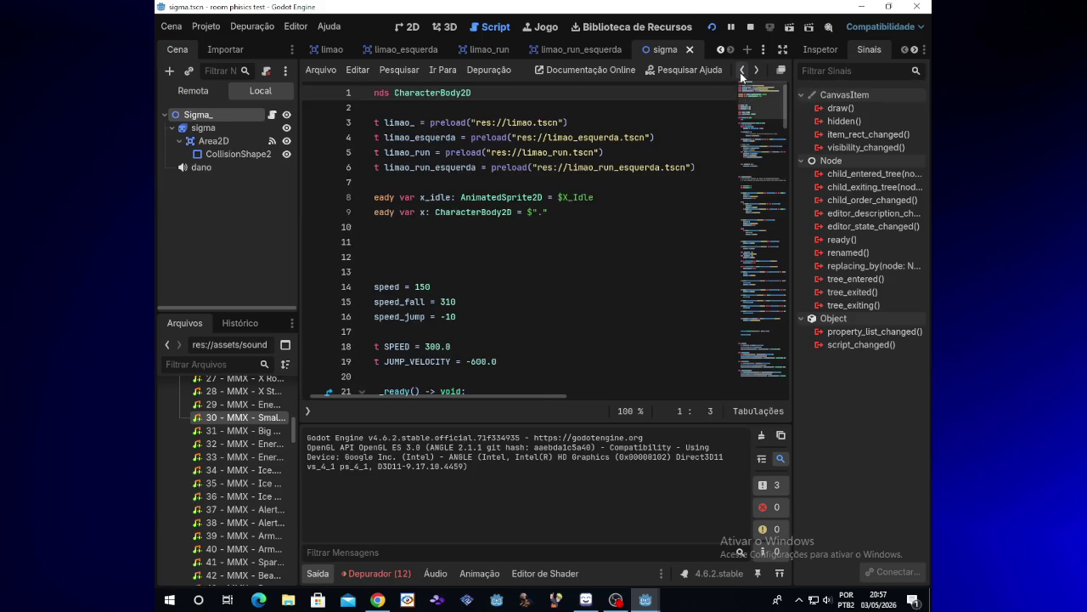
{"action": "left_click", "coordinate": [215, 166]}
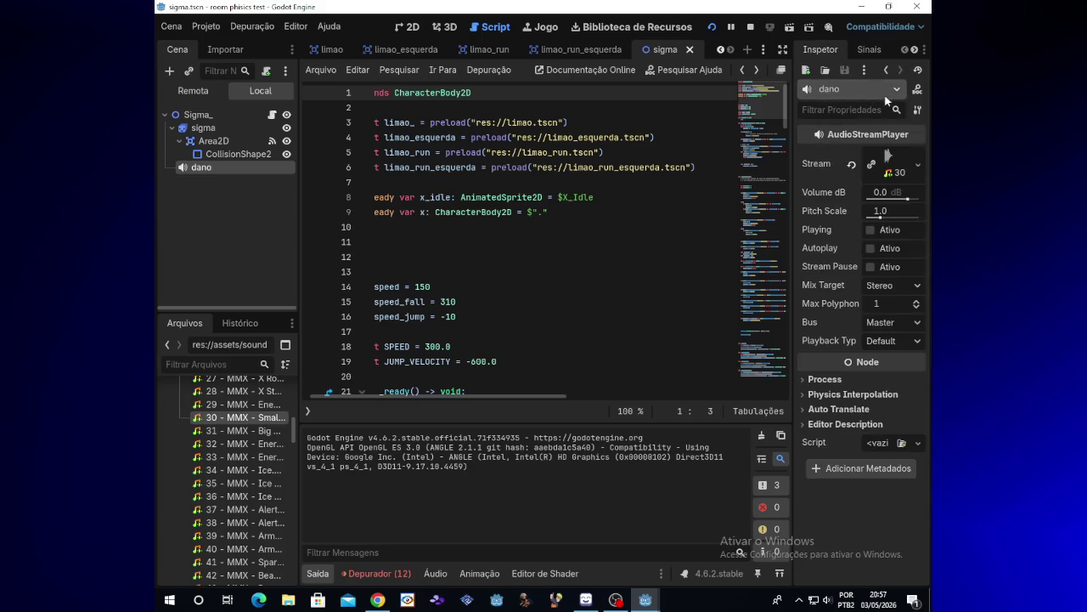
Preview dano's Small Hit stream, then step back to the shot's Area2D script playing sample_shoot
{"action": "left_click", "coordinate": [887, 161]}
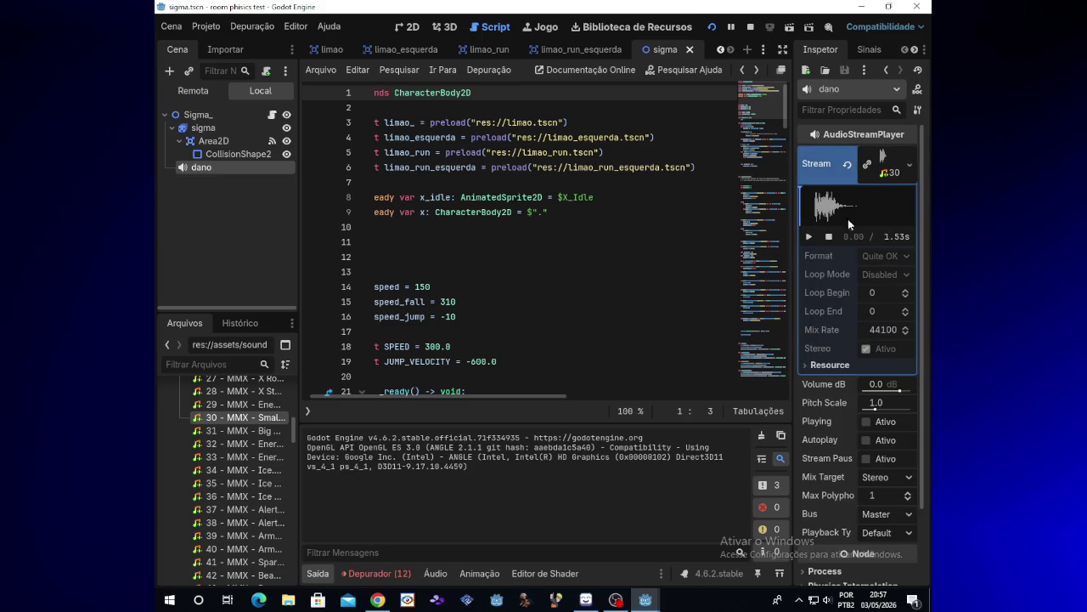
{"action": "left_click", "coordinate": [809, 237]}
{"action": "left_click", "coordinate": [745, 73]}
{"action": "left_click", "coordinate": [744, 72]}
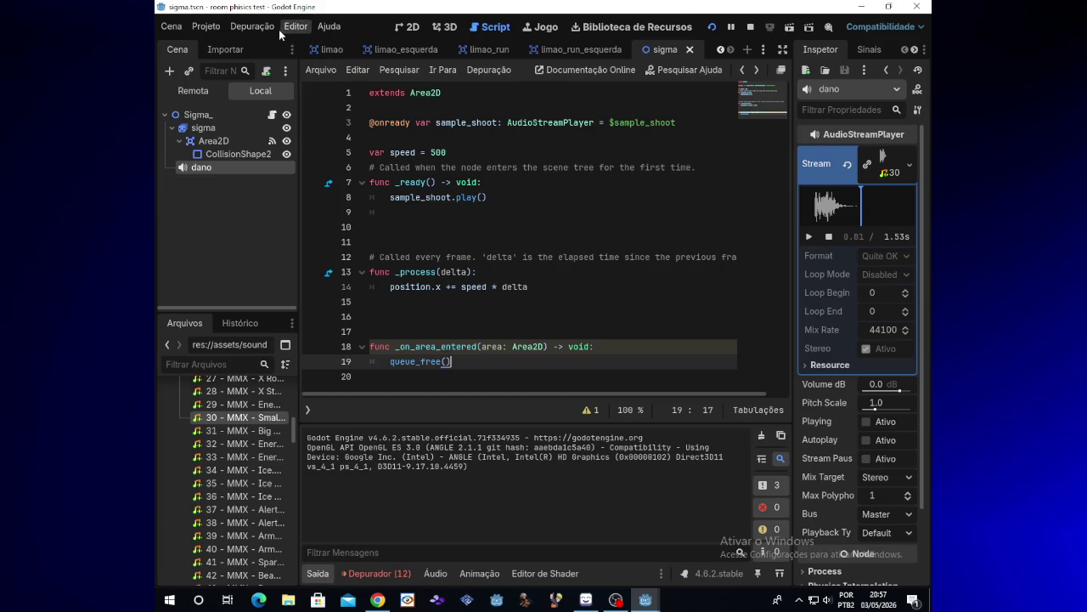
Hide the streaming window, deselect the dano node, and step back to the Sigma script
{"action": "left_click", "coordinate": [613, 602]}
{"action": "left_click", "coordinate": [613, 601]}
{"action": "left_click", "coordinate": [237, 218]}
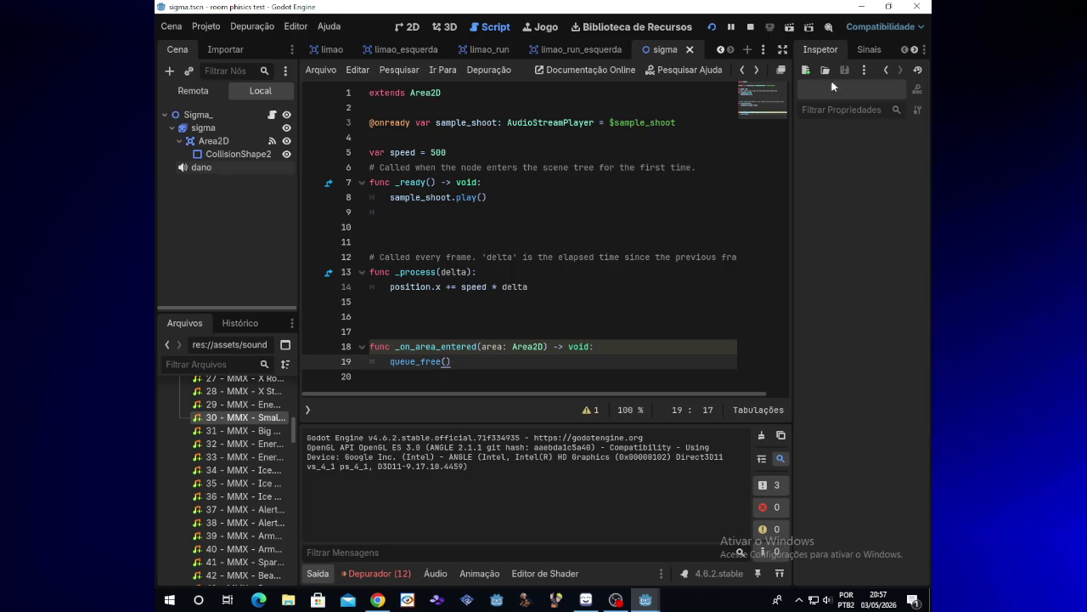
{"action": "left_click", "coordinate": [745, 72]}
{"action": "left_click", "coordinate": [745, 71]}
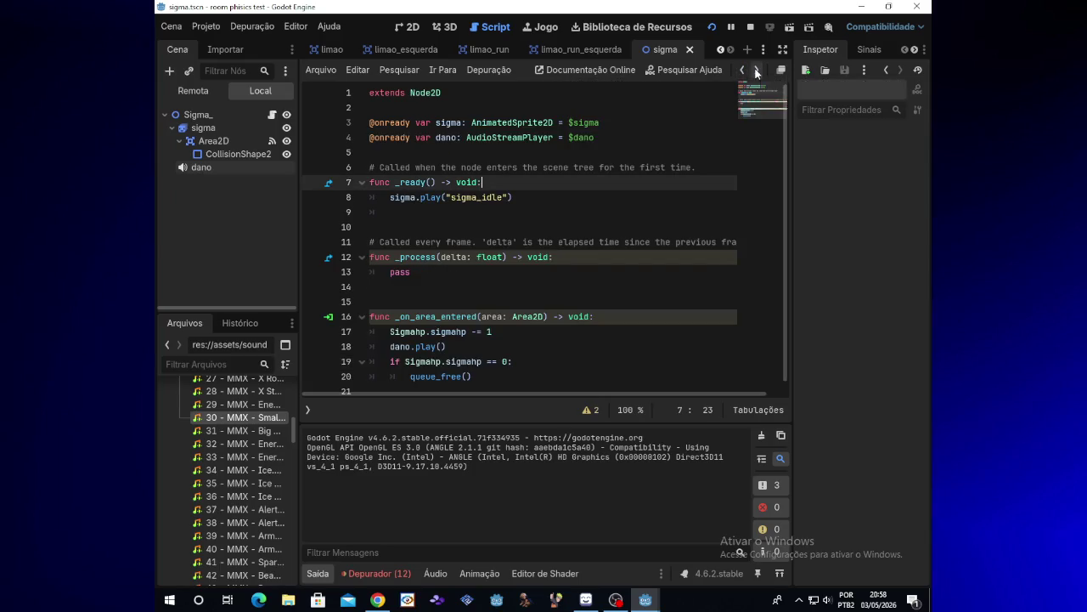
Step forward through the script history and scroll the scene tabs to reveal sala
{"action": "left_click", "coordinate": [756, 71]}
{"action": "left_click", "coordinate": [756, 72]}
{"action": "left_click", "coordinate": [756, 72]}
{"action": "left_click", "coordinate": [756, 72]}
{"action": "left_click", "coordinate": [757, 71]}
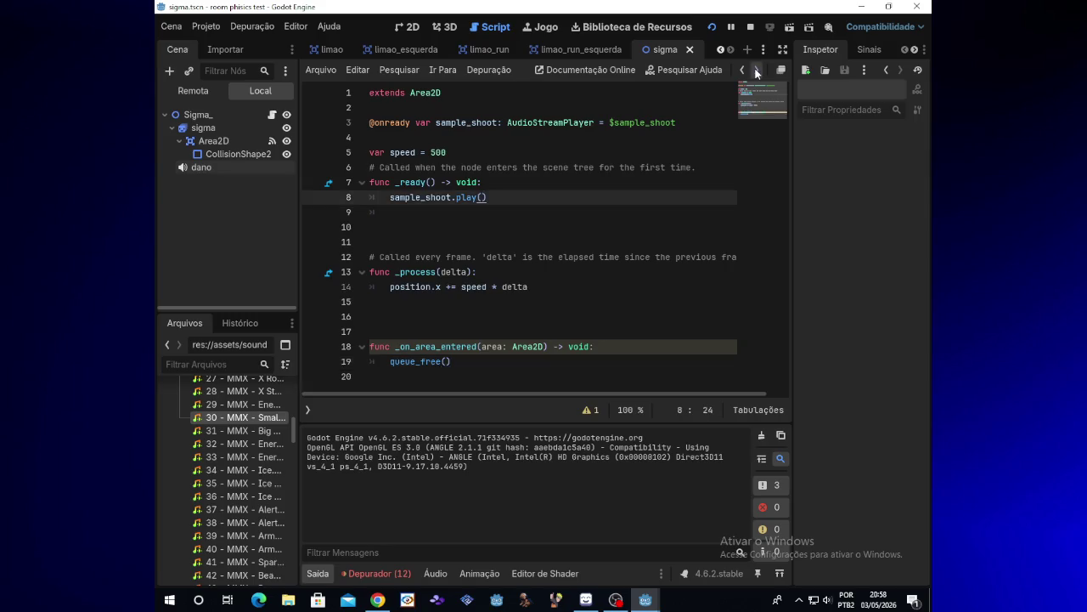
{"action": "left_click", "coordinate": [756, 71]}
{"action": "left_click", "coordinate": [756, 71]}
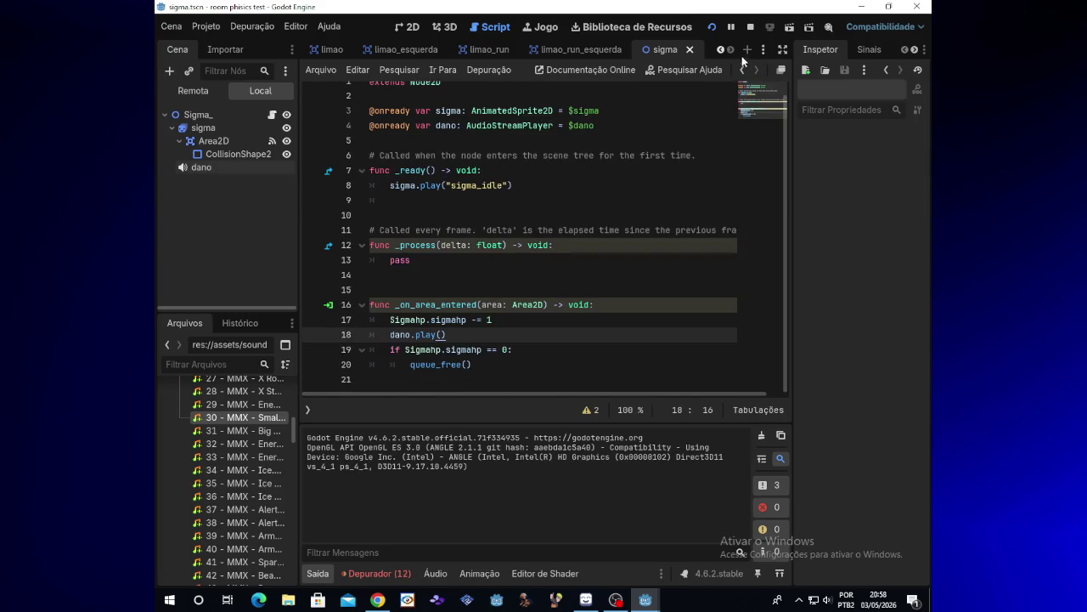
{"action": "left_click", "coordinate": [722, 50]}
{"action": "left_click", "coordinate": [722, 49]}
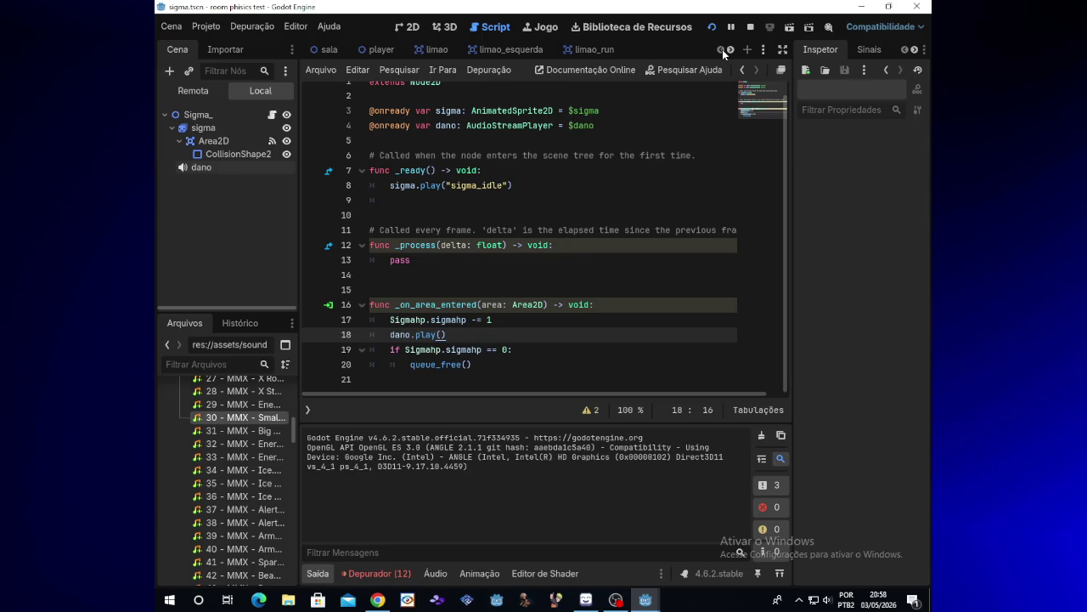
Open the sala scene and view the sigma_hp.gd and sigmahp.gd scripts
{"action": "left_click", "coordinate": [330, 51]}
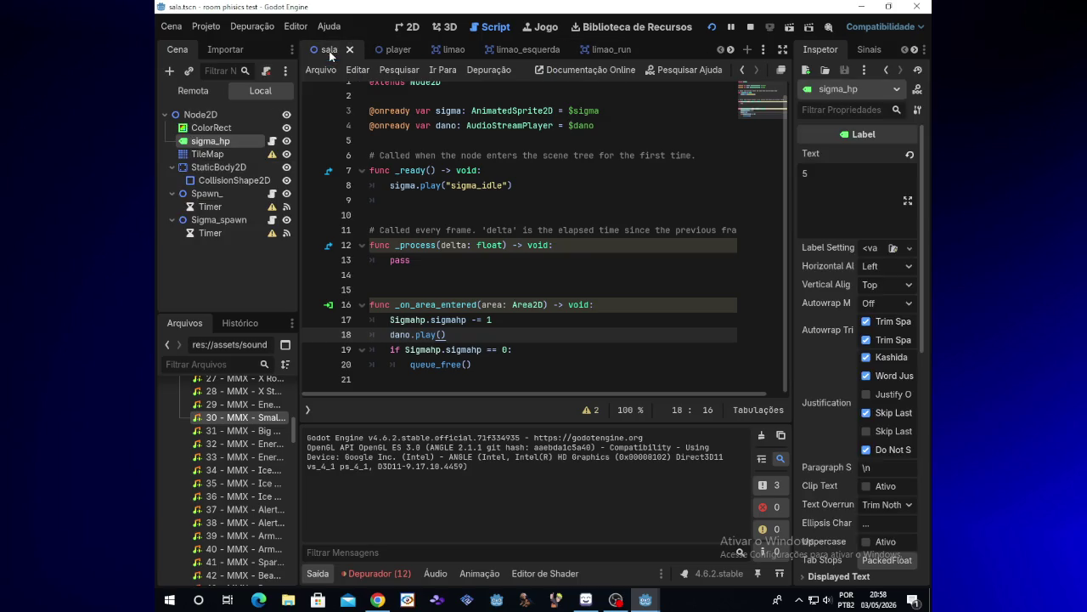
{"action": "left_click", "coordinate": [272, 141]}
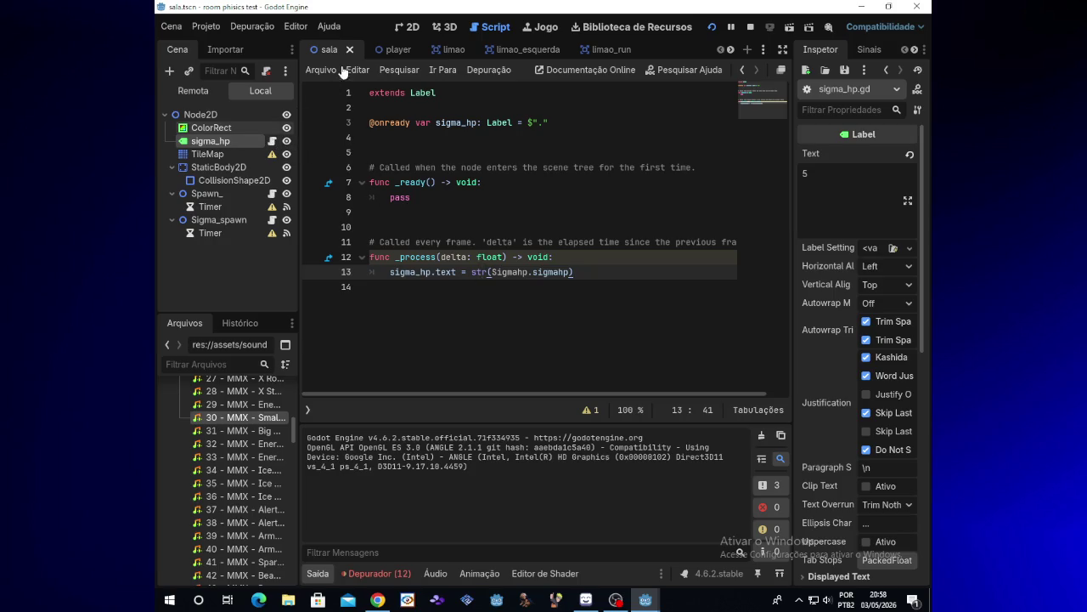
{"action": "left_click", "coordinate": [310, 409]}
{"action": "left_click", "coordinate": [348, 230]}
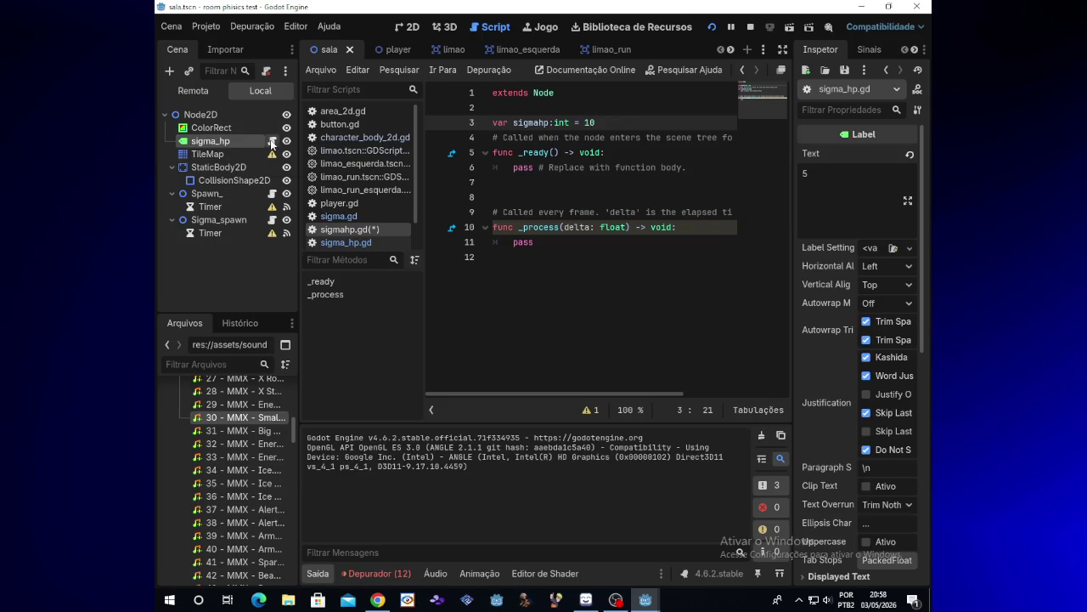
Return to sigma_hp.gd and clear the label's old Text value 5 to make it 10
{"action": "left_click", "coordinate": [272, 142]}
{"action": "left_click", "coordinate": [867, 180]}
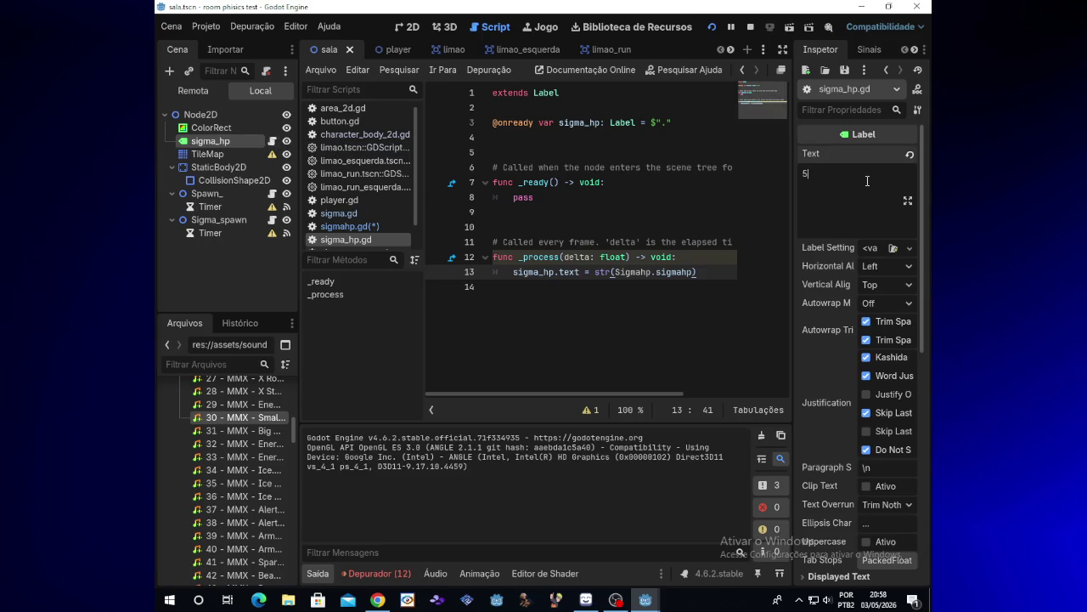
{"action": "key", "text": "BackSpace"}
{"action": "type", "text": "10"}
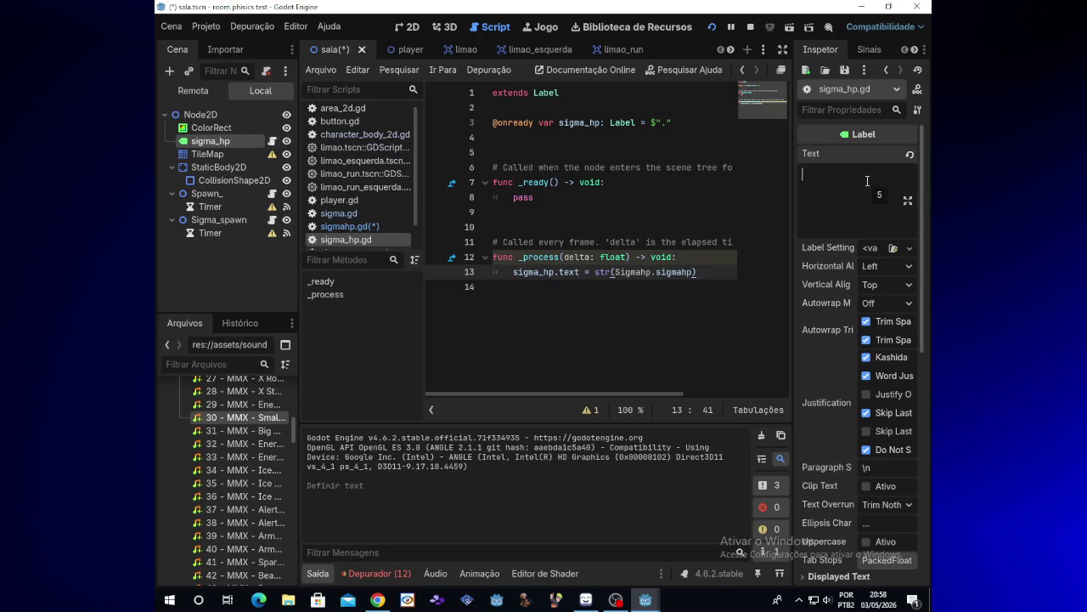
Run the game, fire a couple of shots at Sigma, then stop it
{"action": "left_click", "coordinate": [714, 26]}
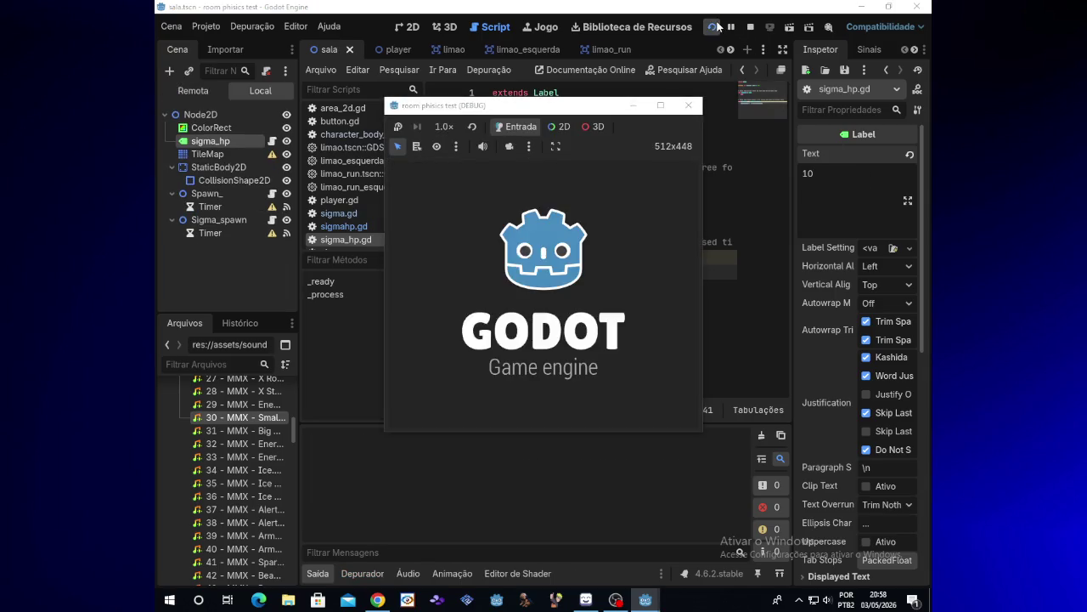
{"action": "key", "text": "x"}
{"action": "key", "text": "x"}
{"action": "key", "text": "x"}
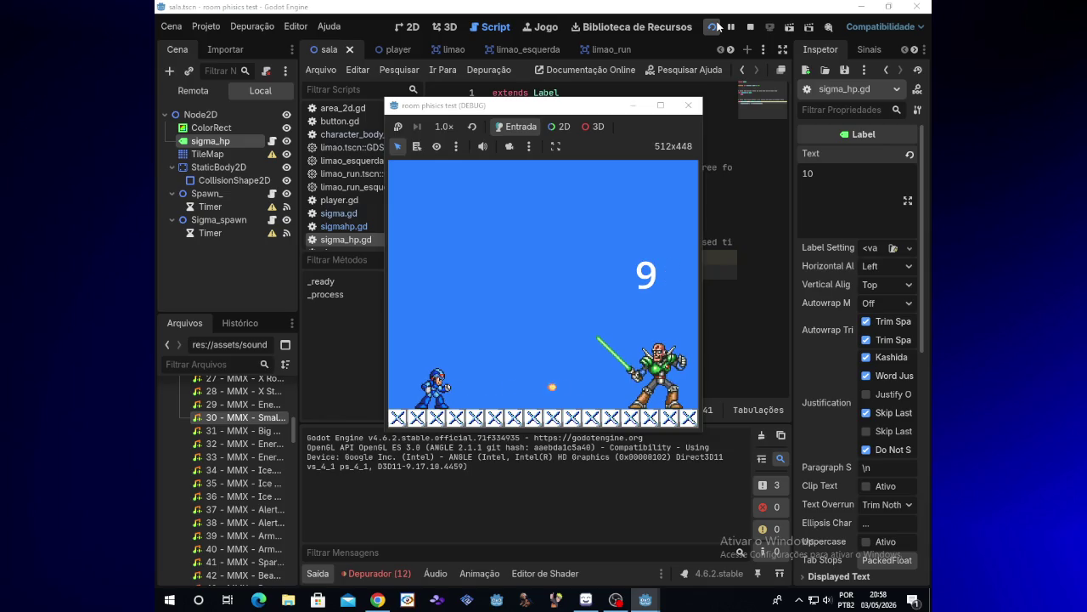
{"action": "key", "text": "x"}
{"action": "key", "text": "x"}
{"action": "key", "text": "x"}
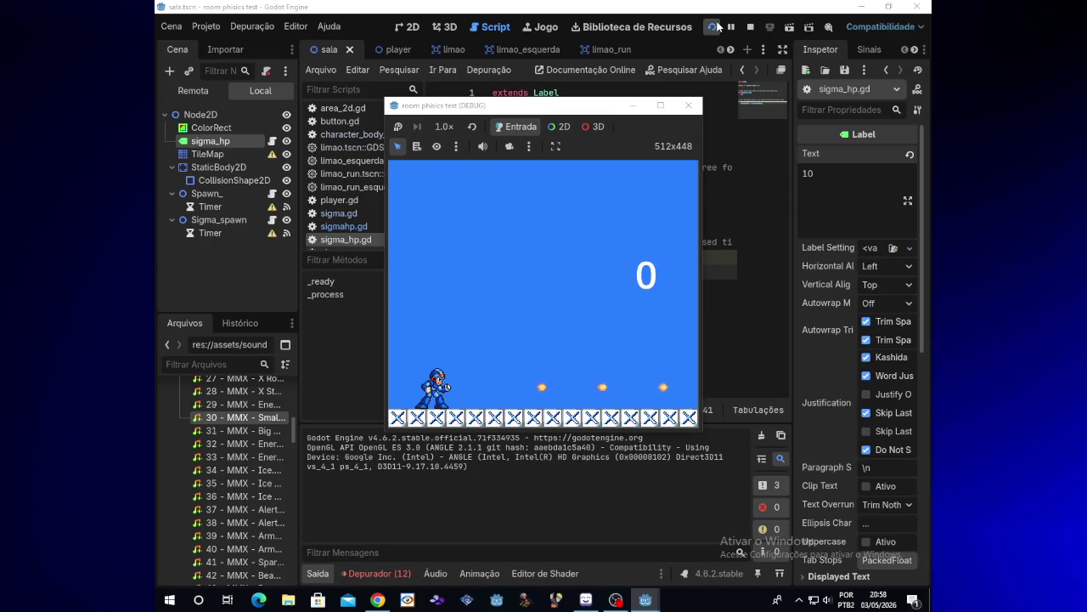
{"action": "left_click", "coordinate": [688, 105]}
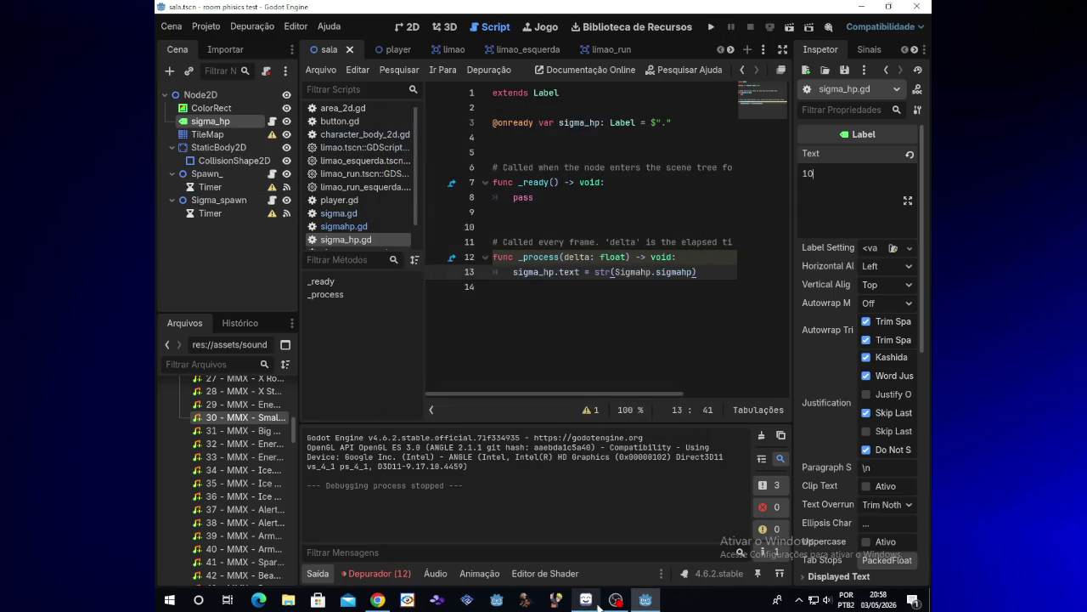
{"action": "left_click", "coordinate": [613, 601]}
{"action": "left_click", "coordinate": [613, 600]}
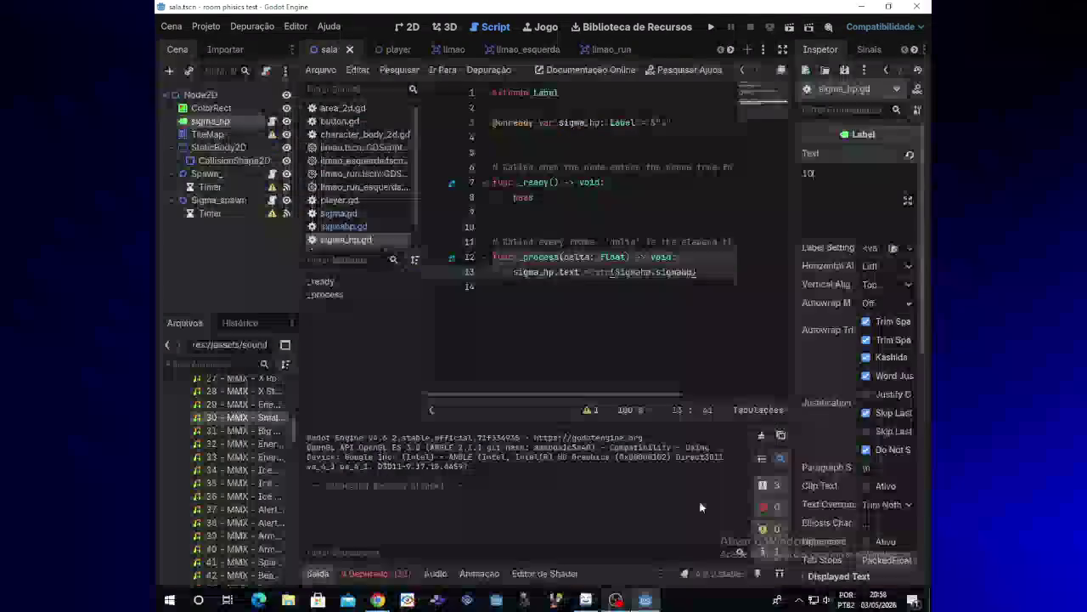
Relaunch the game and shoot Sigma until its HP label reaches 0, then hide the game window
{"action": "left_click", "coordinate": [712, 27]}
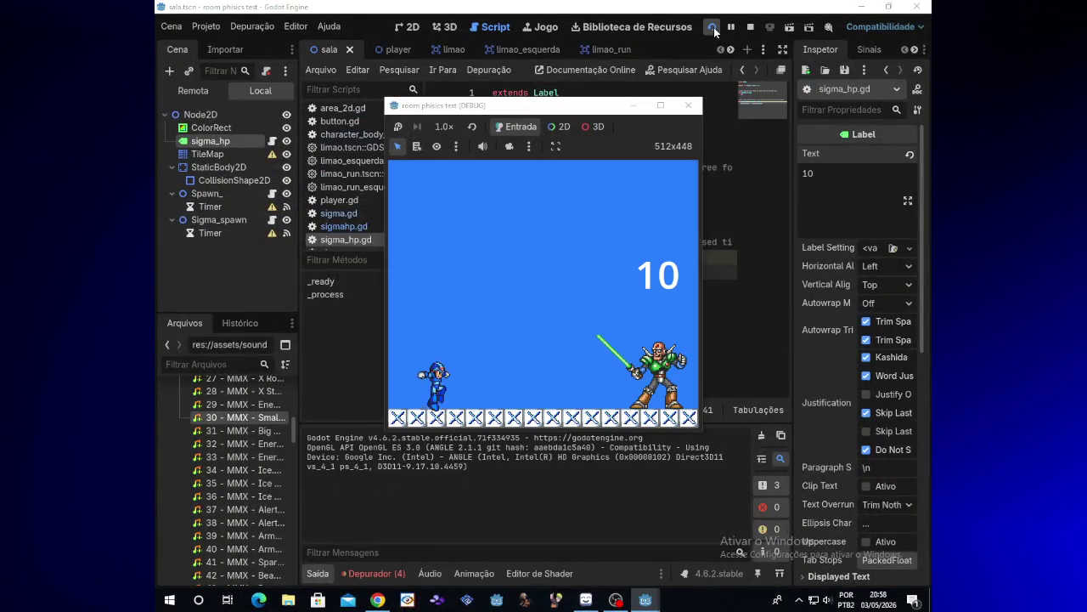
{"action": "key", "text": "Right"}
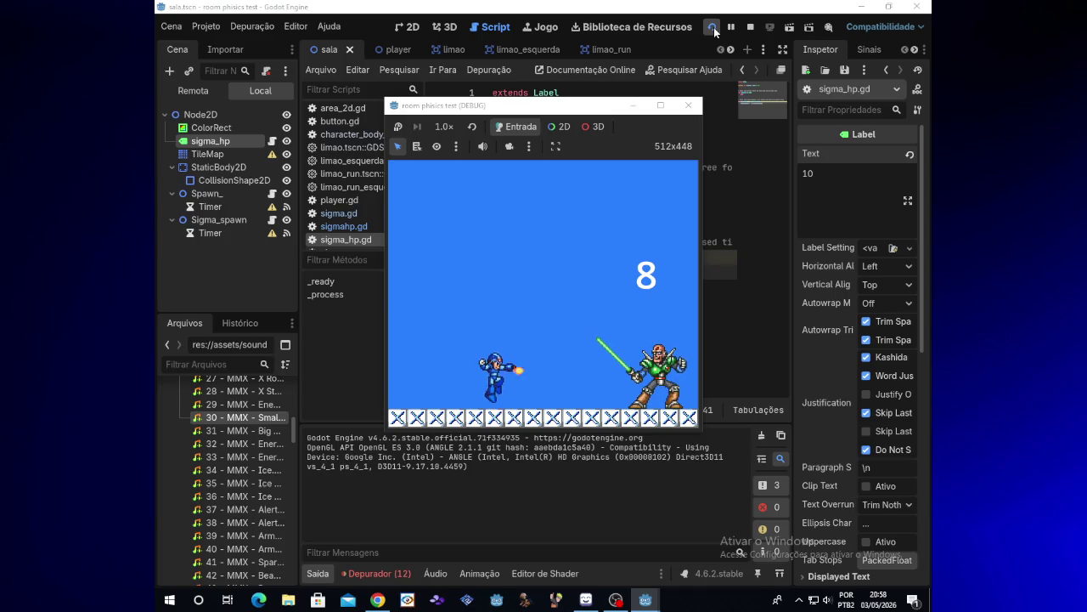
{"action": "key", "text": "x"}
{"action": "key", "text": "space"}
{"action": "key", "text": "x"}
{"action": "key", "text": "Right"}
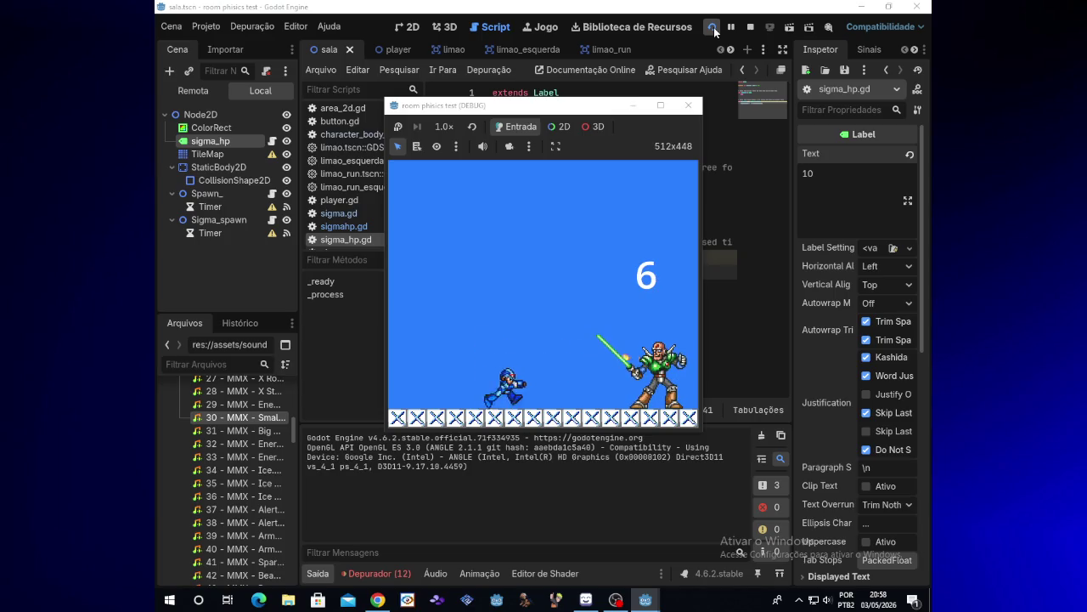
{"action": "key", "text": "Right"}
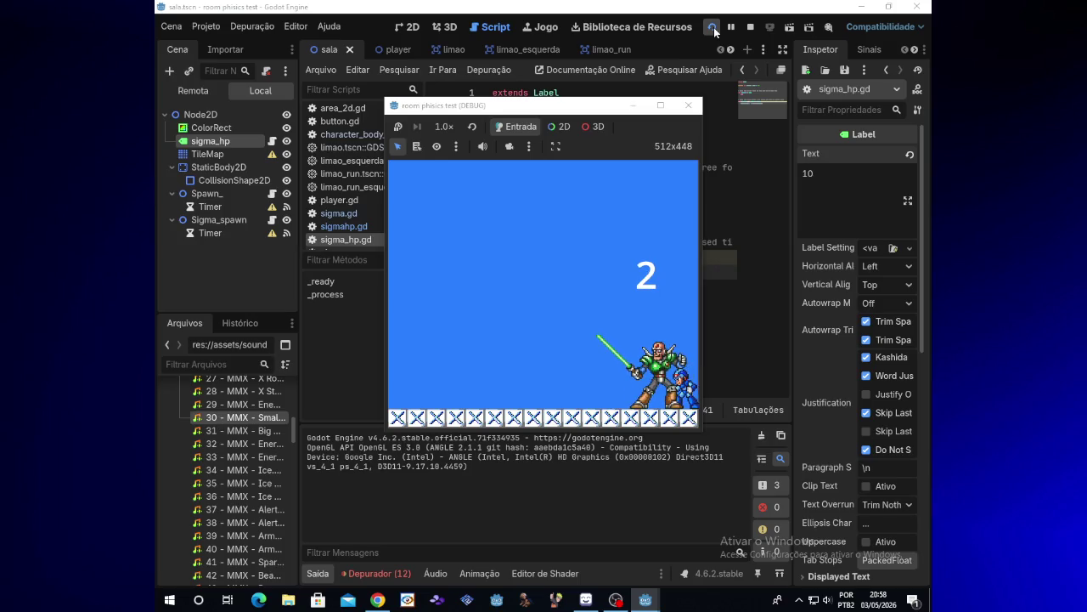
{"action": "key", "text": "x"}
{"action": "key", "text": "x"}
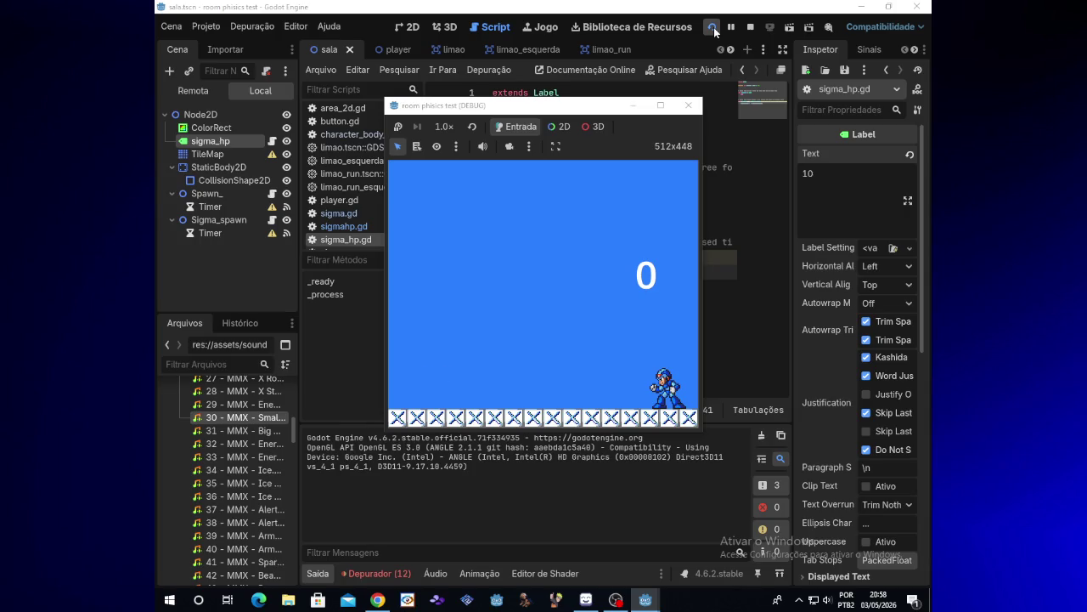
{"action": "left_click", "coordinate": [635, 107]}
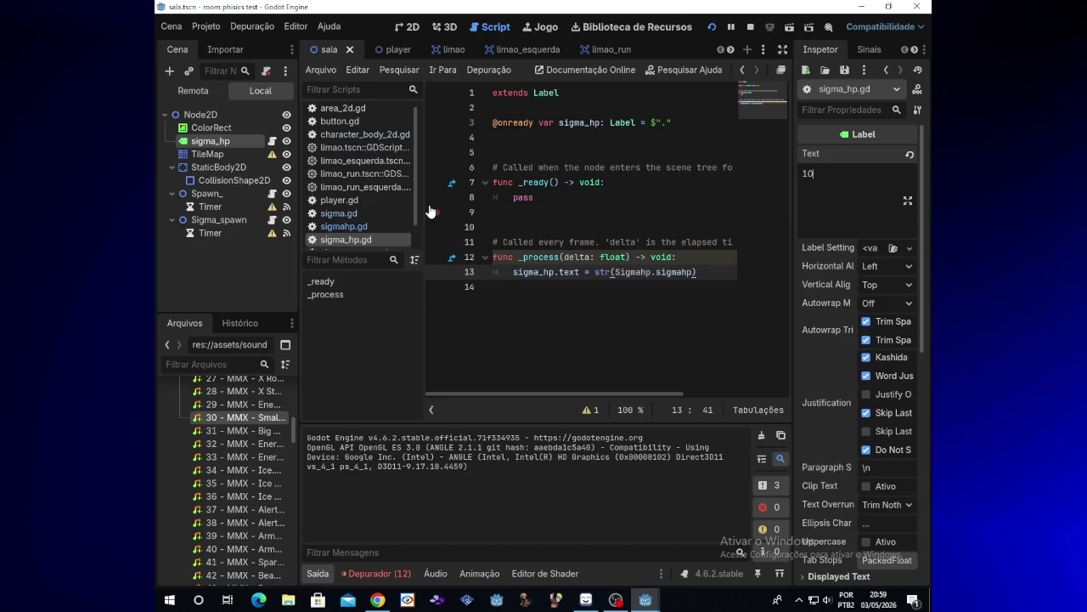
Restart the game, shoot Sigma until its HP label drops to 0, then switch to the browser
{"action": "left_click", "coordinate": [718, 30]}
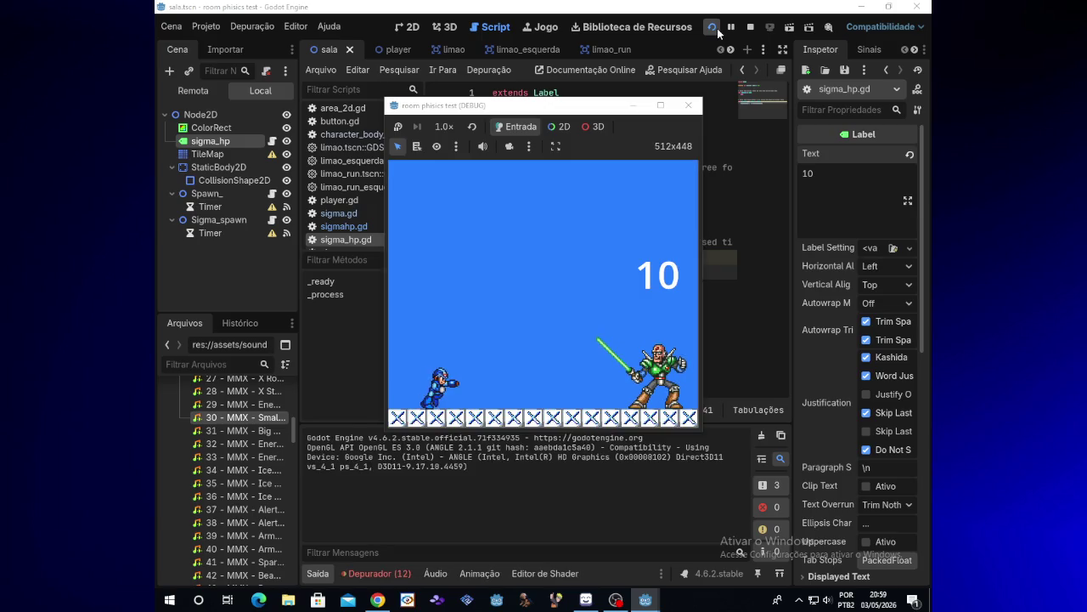
{"action": "key", "text": "Right"}
{"action": "key", "text": "Left"}
{"action": "key", "text": "space"}
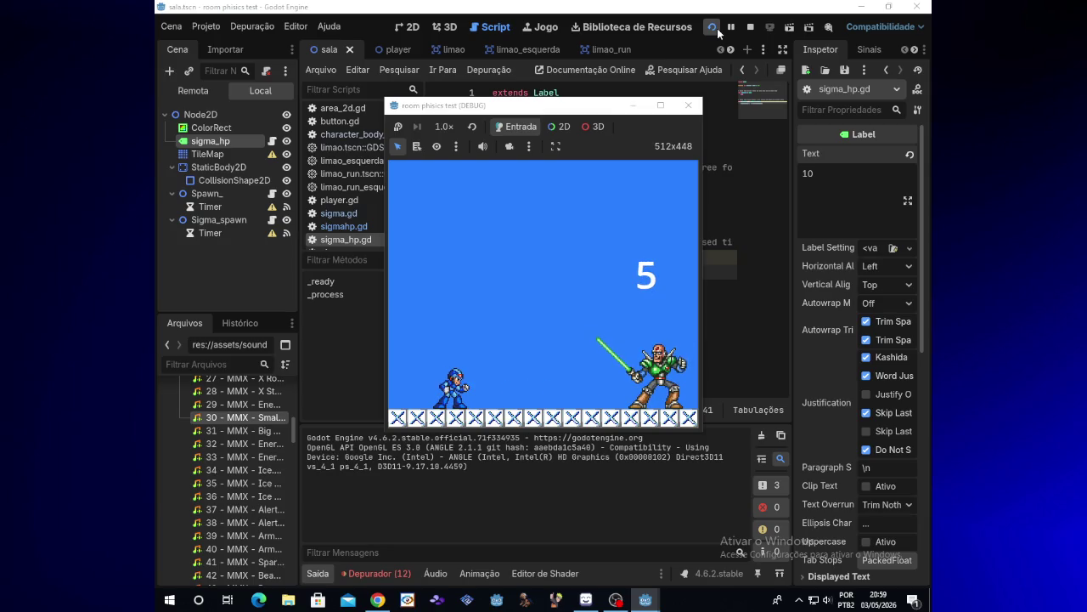
{"action": "key", "text": "space"}
{"action": "key", "text": "space"}
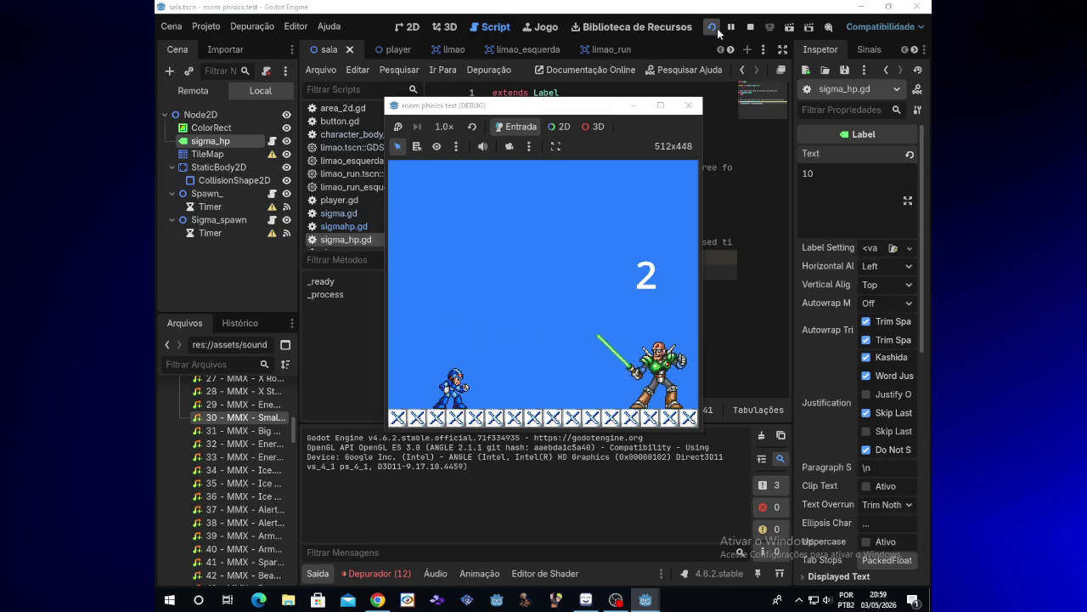
{"action": "key", "text": "space"}
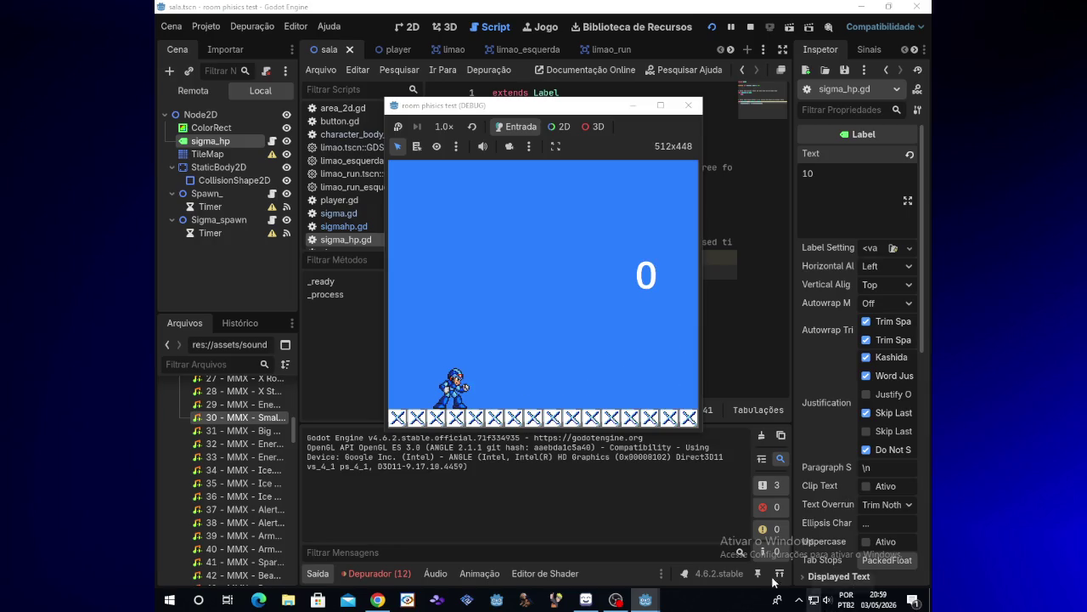
{"action": "left_click", "coordinate": [378, 600]}
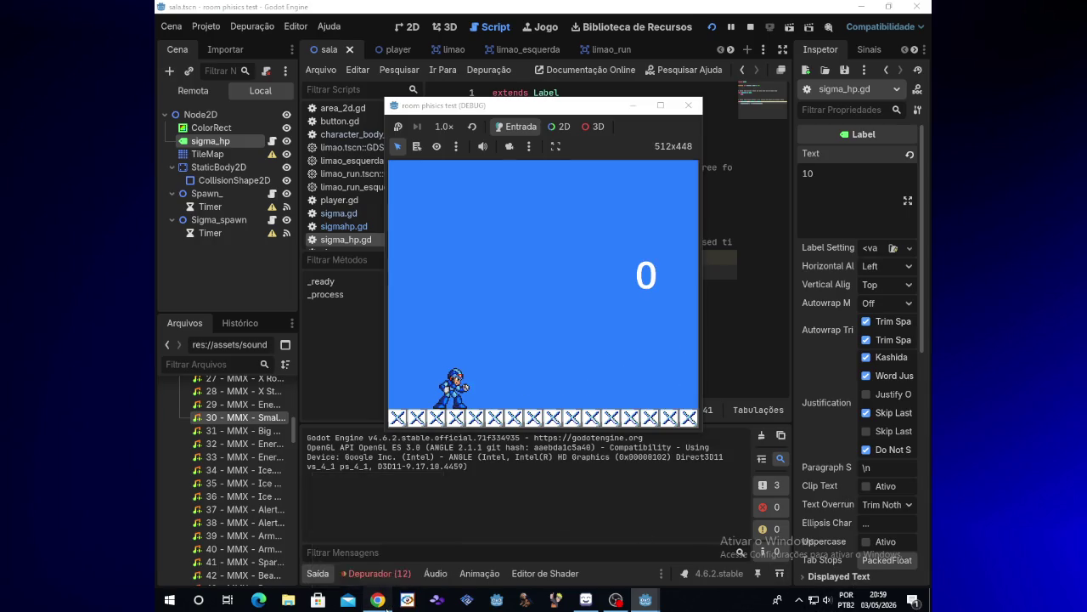
Pause the Naruto video and return to Godot after briefly checking the stream chat
{"action": "left_click", "coordinate": [580, 283]}
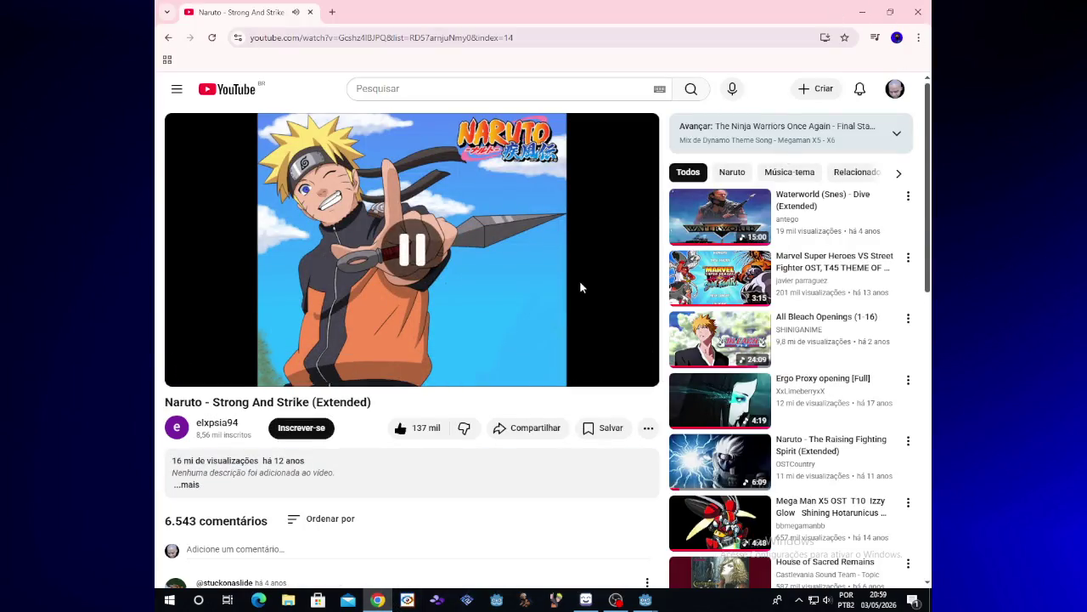
{"action": "key", "text": "alt+Tab"}
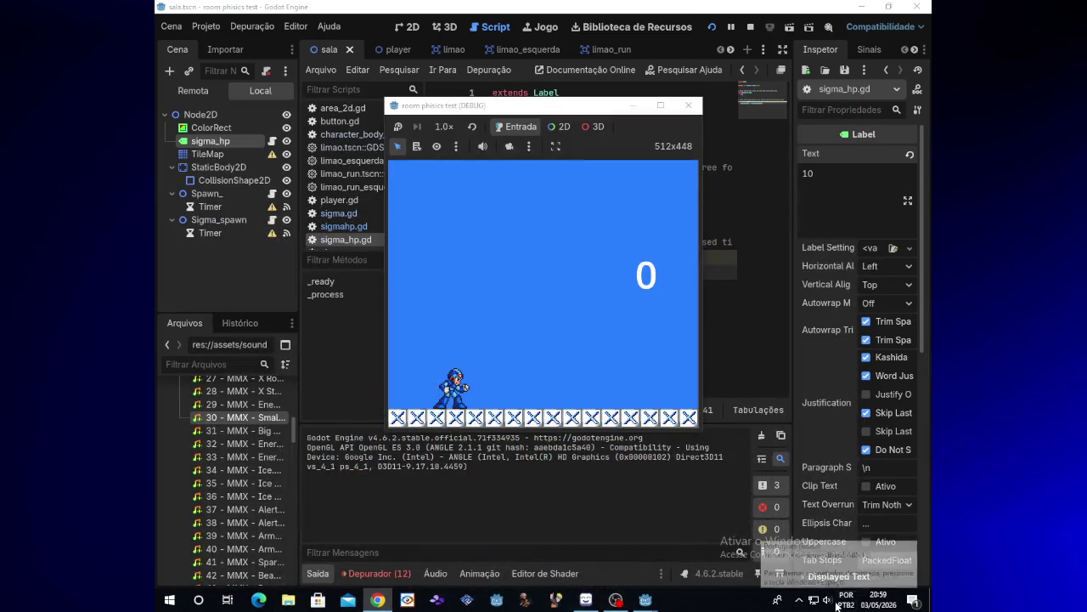
{"action": "left_click", "coordinate": [621, 600]}
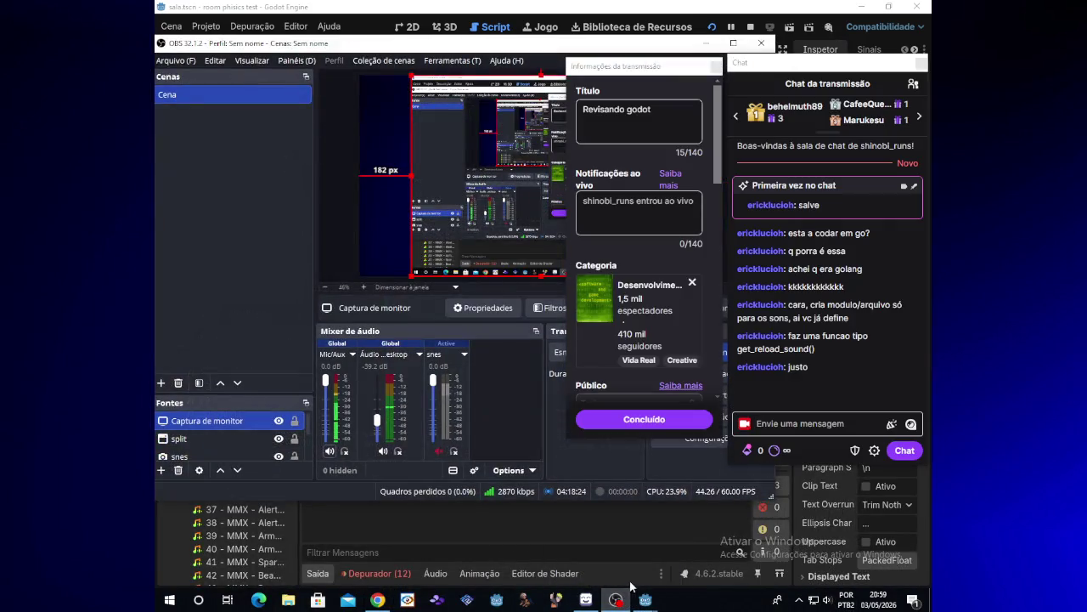
{"action": "left_click", "coordinate": [705, 43]}
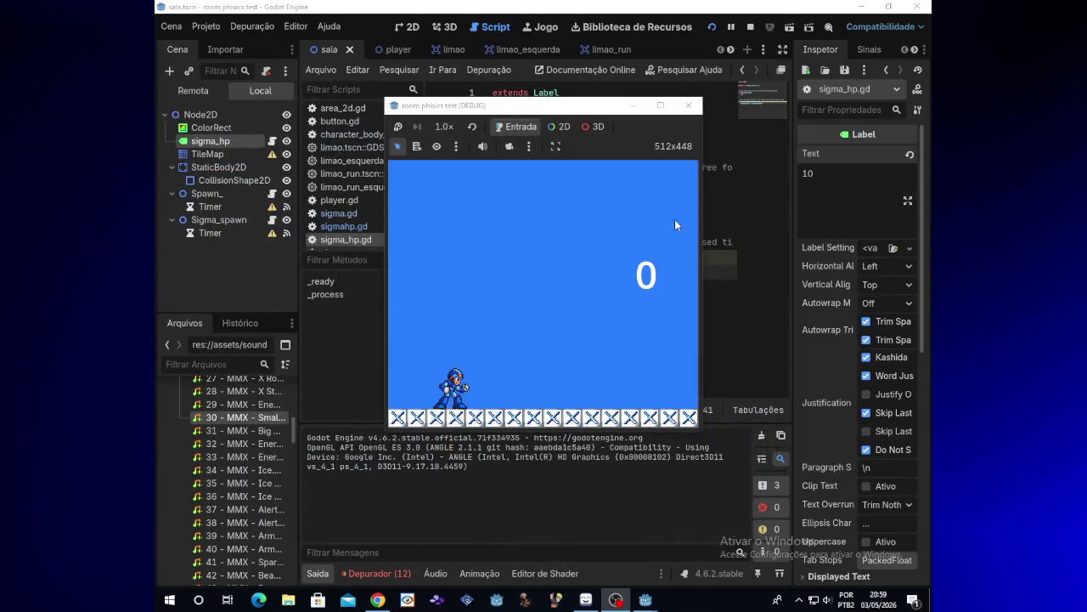
Add an AudioStreamPlayer node to the sala scene
{"action": "left_click", "coordinate": [233, 260]}
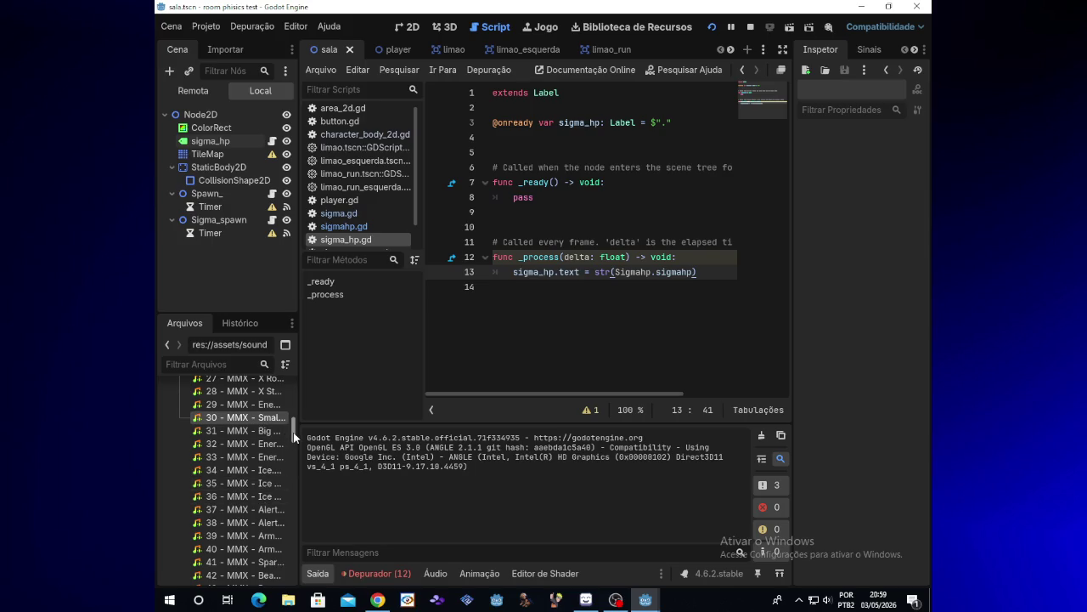
{"action": "mouse_move", "coordinate": [294, 436]}
{"action": "left_mouse_down"}
{"action": "mouse_move", "coordinate": [294, 456]}
{"action": "mouse_move", "coordinate": [294, 427]}
{"action": "left_mouse_up"}
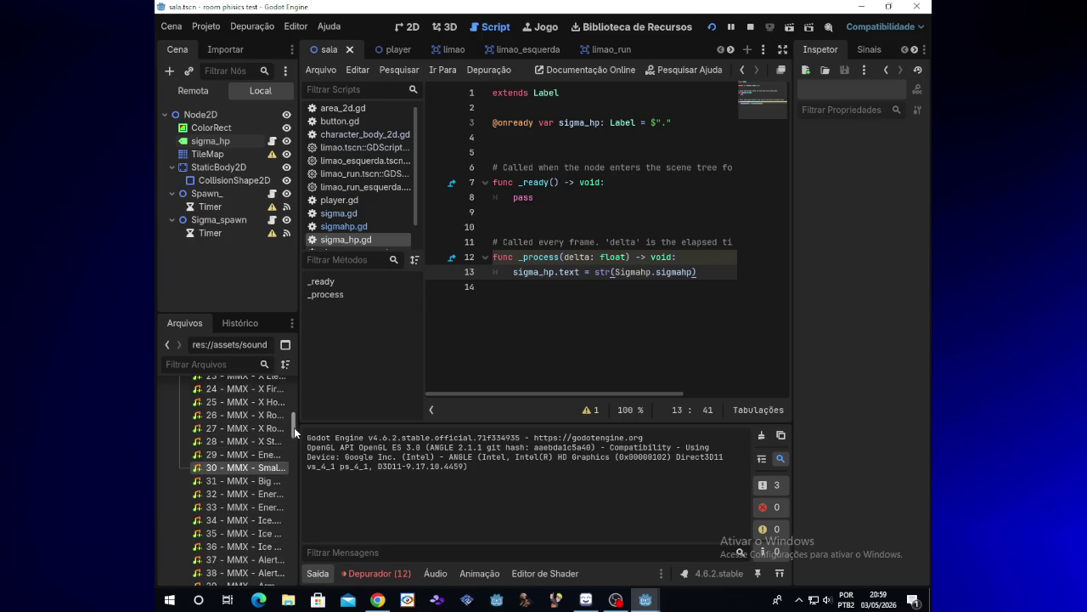
{"action": "left_click", "coordinate": [168, 73]}
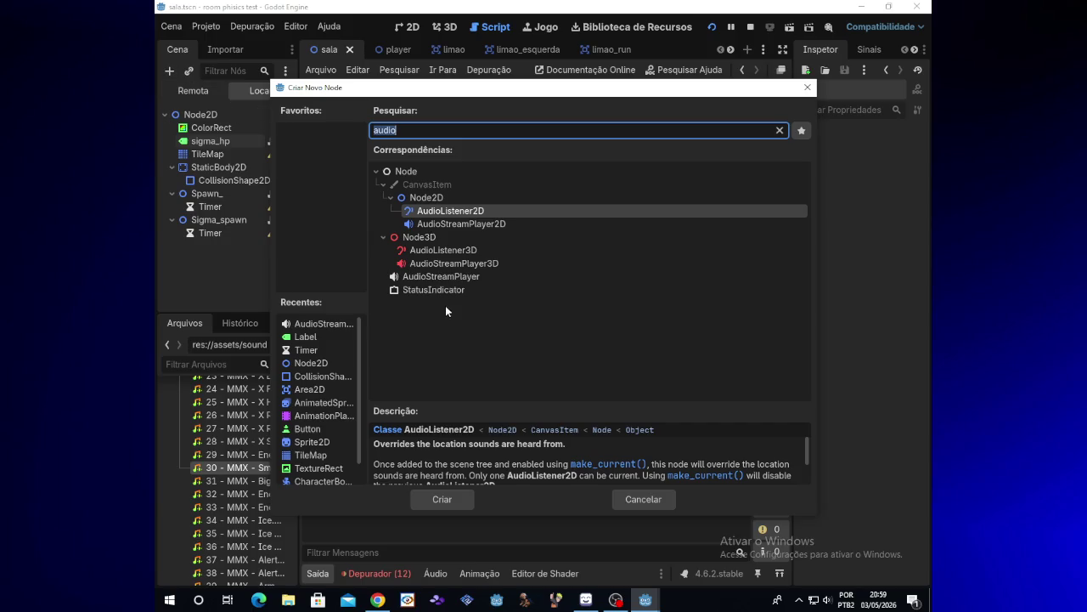
{"action": "double_click", "coordinate": [438, 279]}
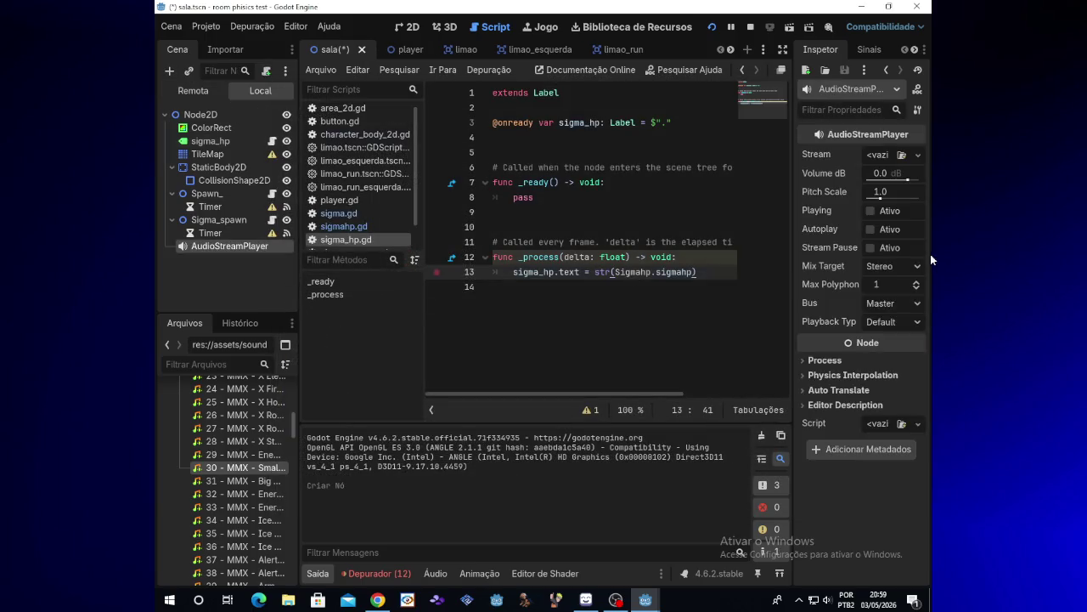
Rename the new AudioStreamPlayer node to 'music', then switch to File Explorer
{"action": "left_click", "coordinate": [616, 600]}
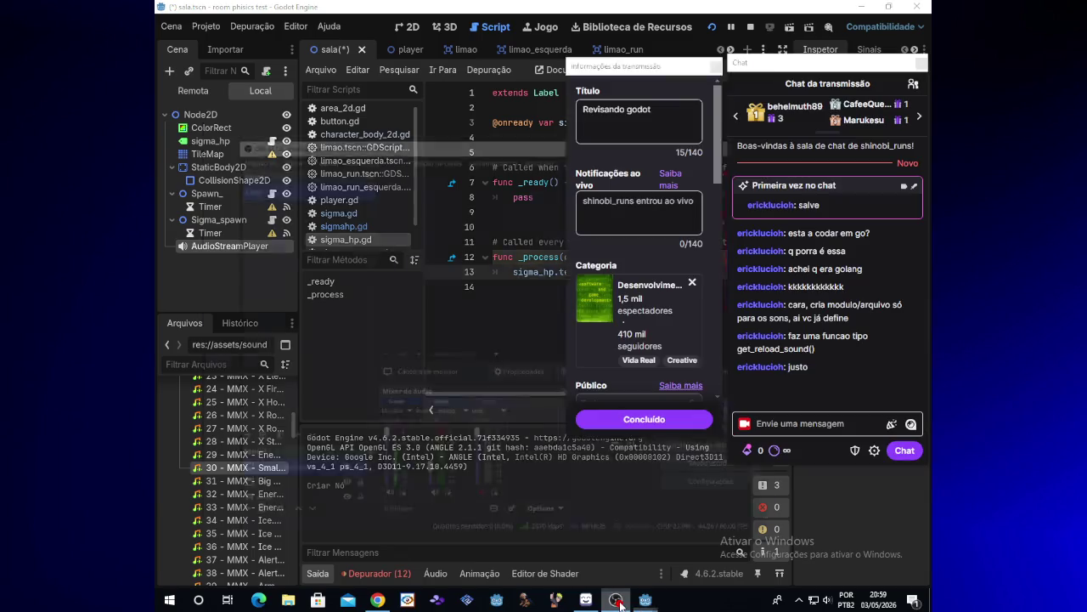
{"action": "left_click", "coordinate": [617, 600]}
{"action": "double_click", "coordinate": [250, 247]}
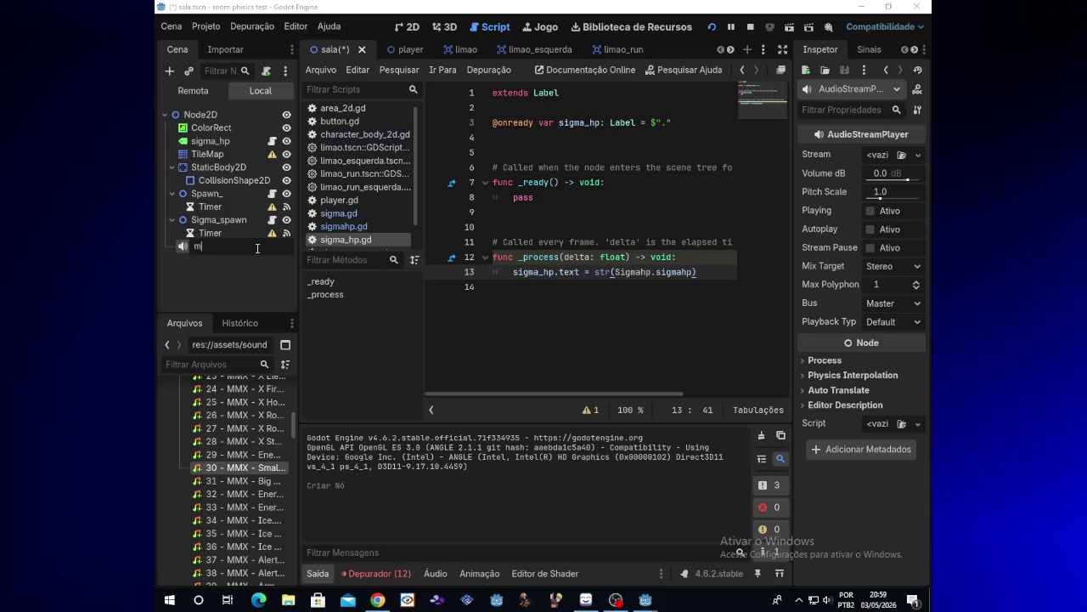
{"action": "key", "text": "Return"}
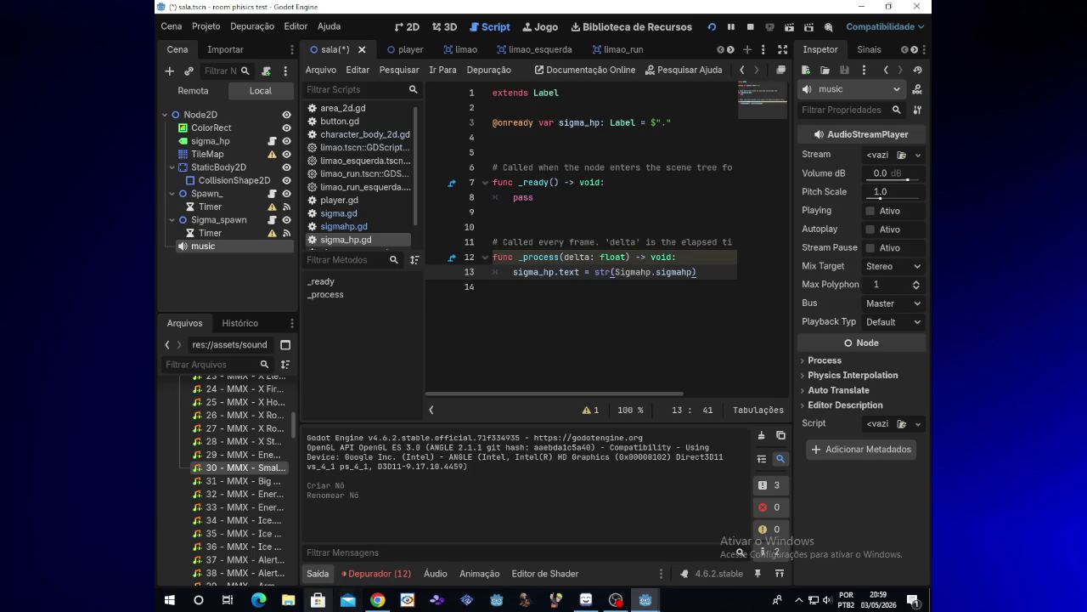
{"action": "left_click", "coordinate": [295, 602]}
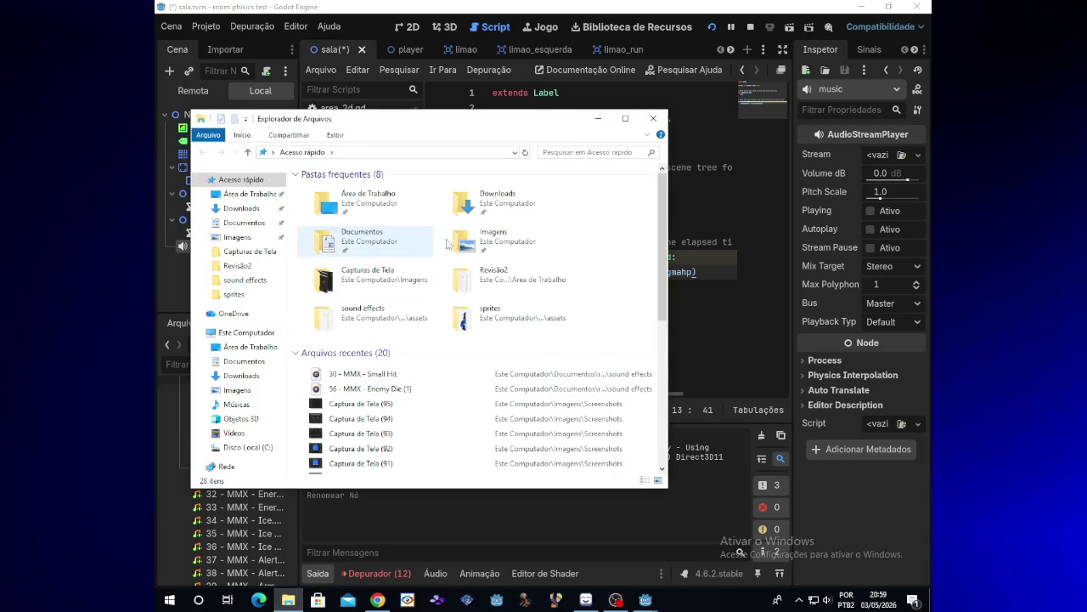
Go to Documents > room-phisics-test > assets > sound effects and scroll through the clips
{"action": "left_click", "coordinate": [245, 361]}
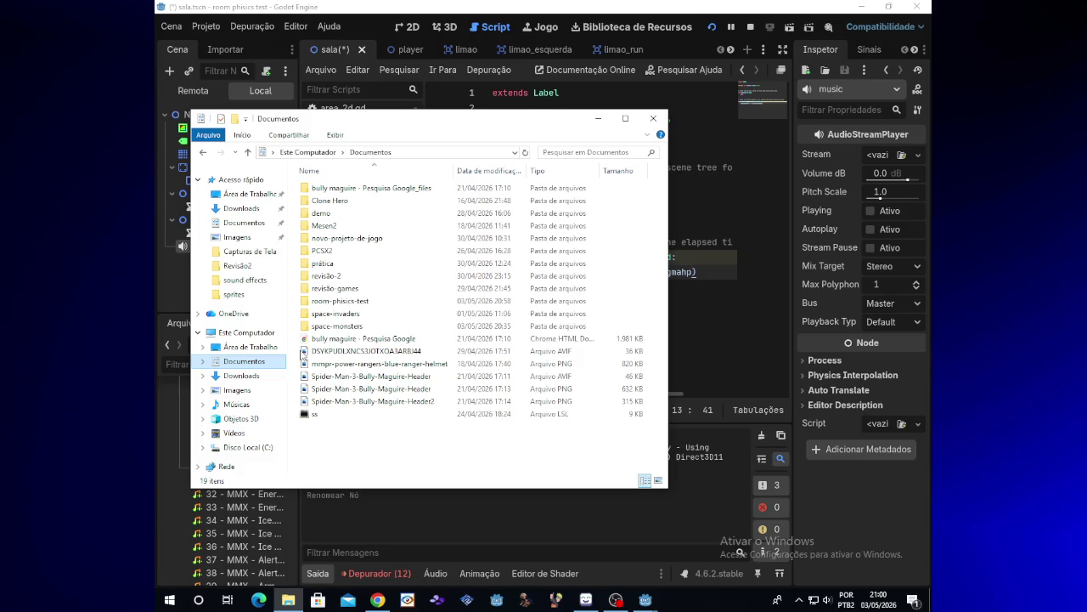
{"action": "type", "text": "ro"}
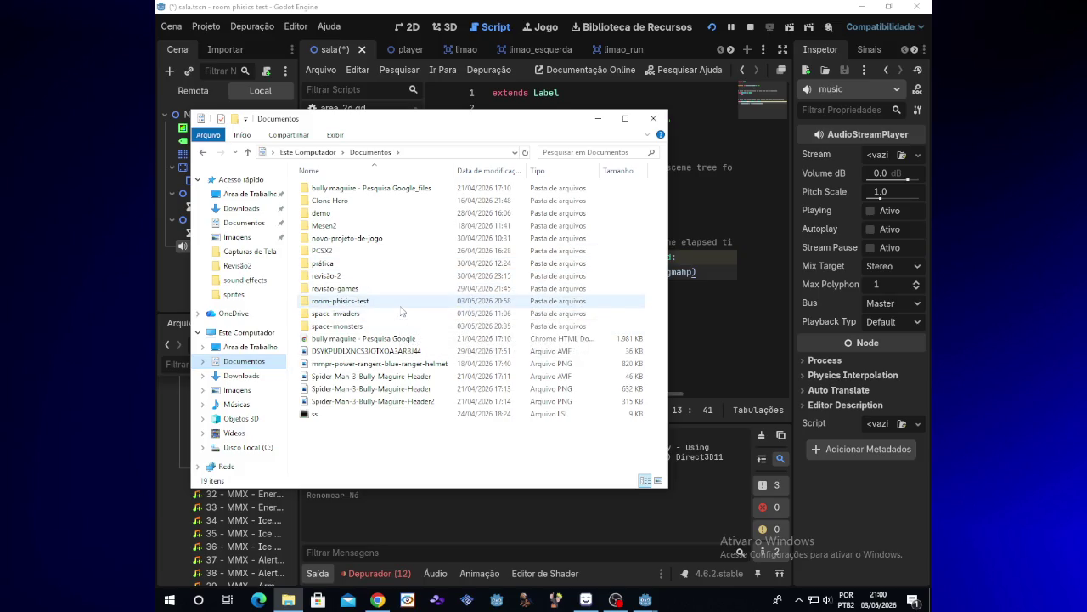
{"action": "key", "text": "Return"}
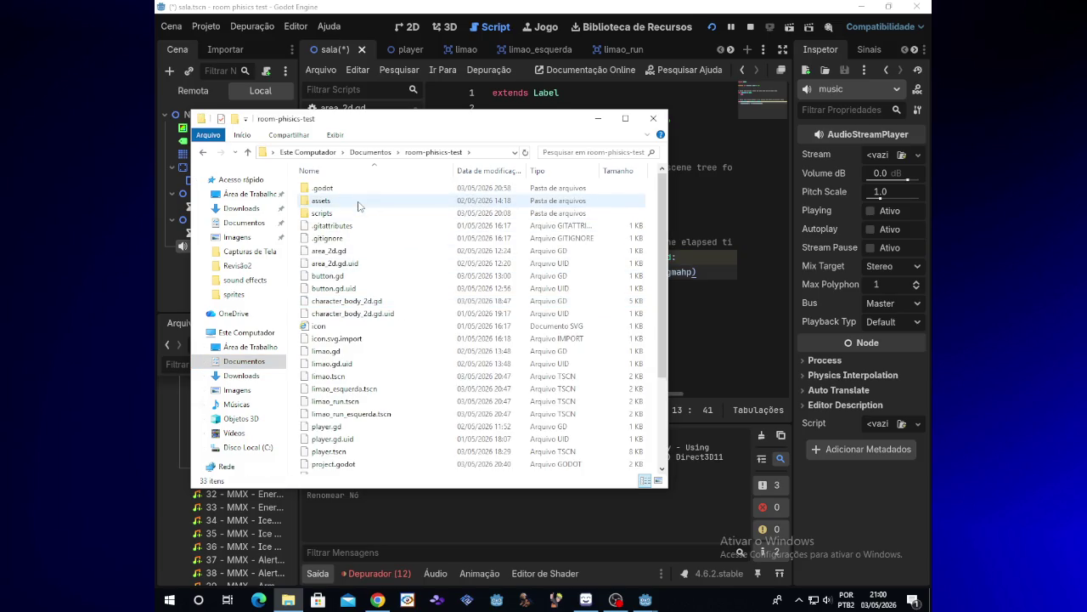
{"action": "double_click", "coordinate": [359, 202]}
{"action": "double_click", "coordinate": [358, 207]}
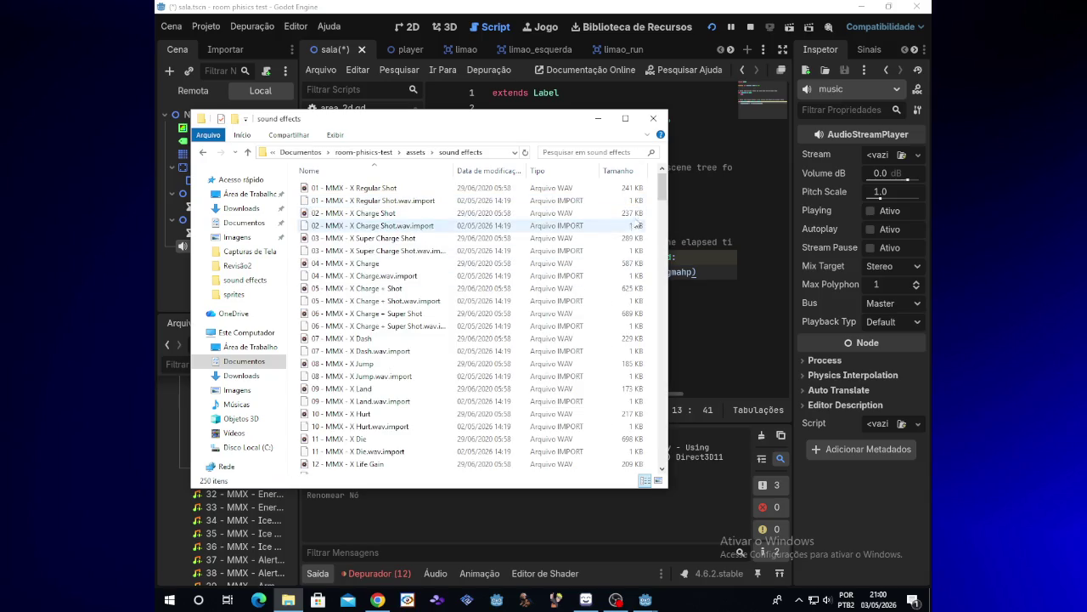
{"action": "mouse_move", "coordinate": [663, 191]}
{"action": "left_mouse_down"}
{"action": "mouse_move", "coordinate": [660, 304]}
{"action": "mouse_move", "coordinate": [664, 182]}
{"action": "left_mouse_up"}
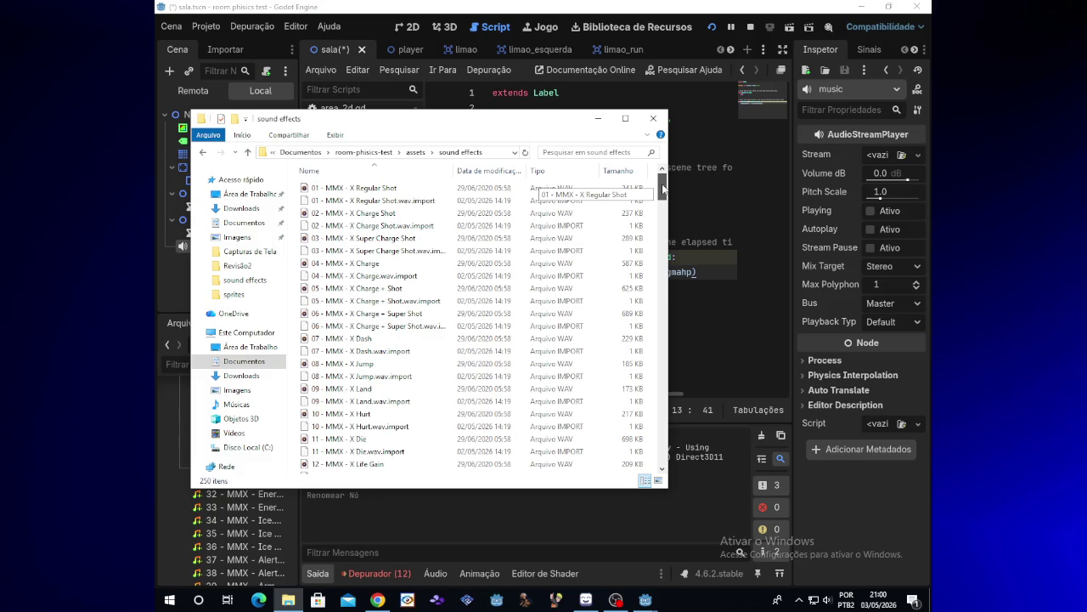
{"action": "mouse_move", "coordinate": [662, 193]}
{"action": "left_mouse_down"}
{"action": "mouse_move", "coordinate": [655, 313]}
{"action": "mouse_move", "coordinate": [670, 423]}
{"action": "left_mouse_up"}
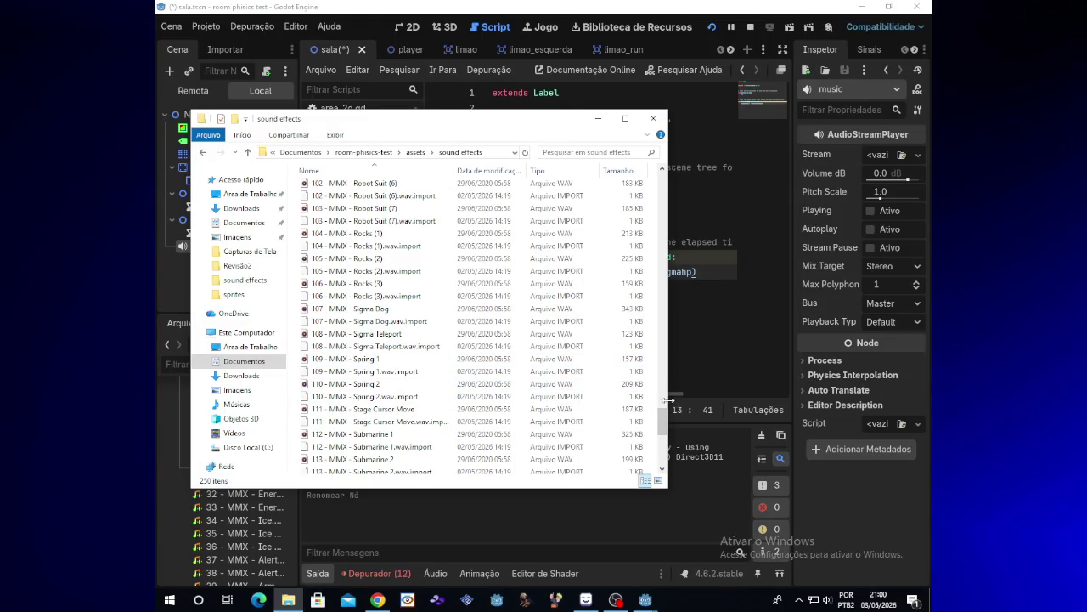
{"action": "left_click_drag", "start_coordinate": [665, 429], "coordinate": [662, 453]}
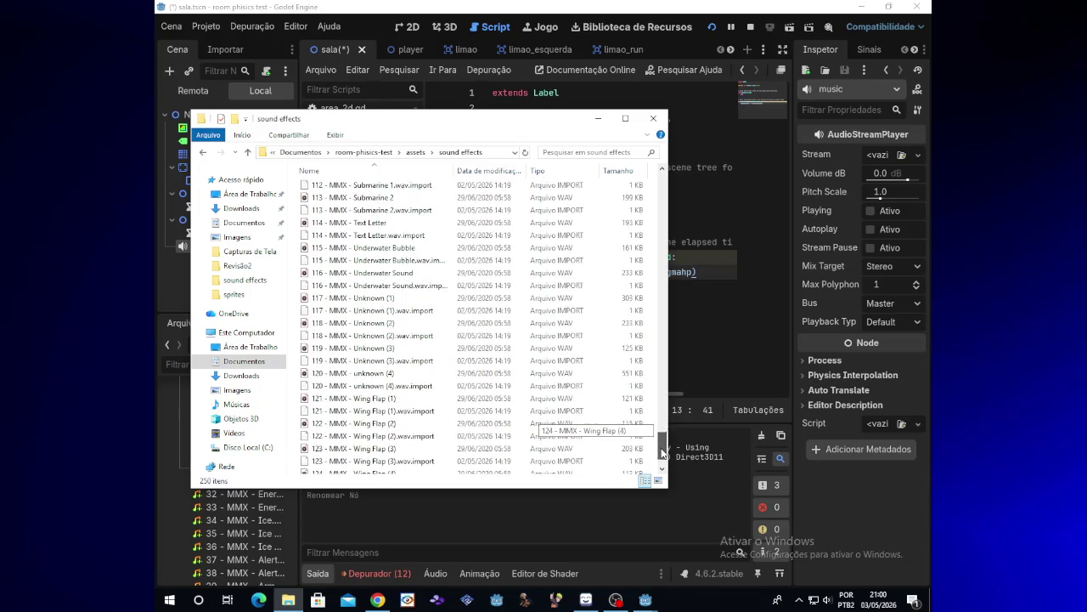
Play the '118 - MMX - Unknown (2)' clip, close the player, then close the sound effects folder
{"action": "double_click", "coordinate": [461, 323]}
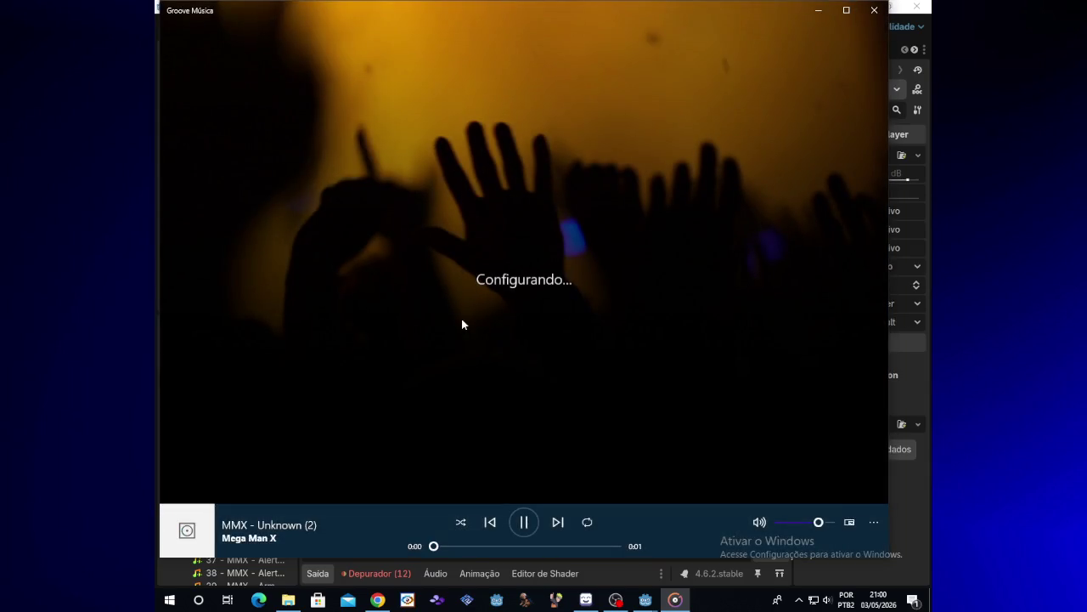
{"action": "left_click", "coordinate": [875, 10]}
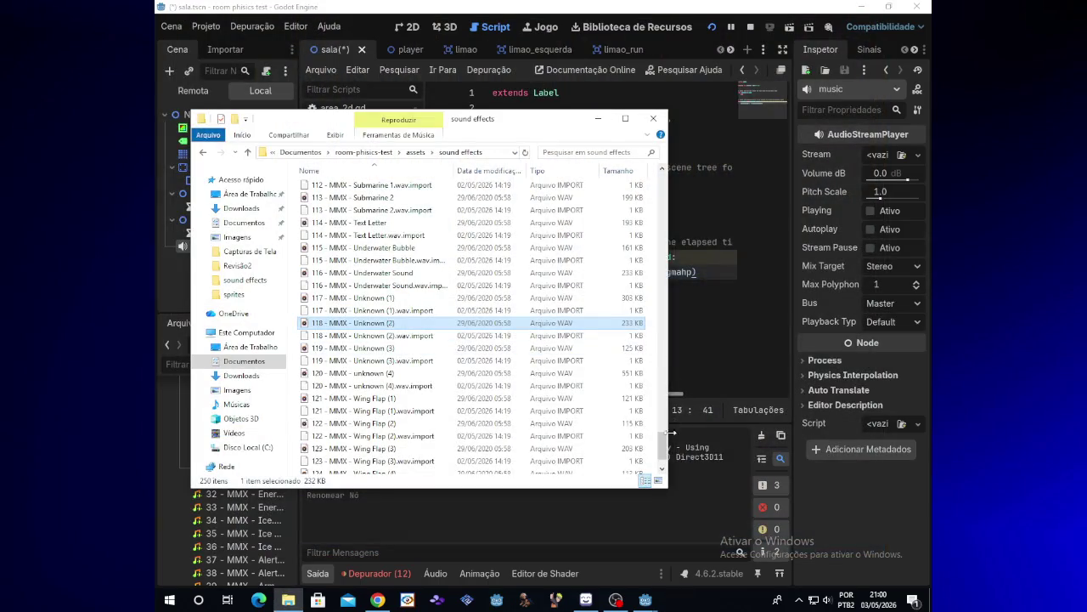
{"action": "scroll", "coordinate": [665, 459], "scroll_direction": "down", "scroll_amount": 3}
{"action": "left_click_drag", "start_coordinate": [665, 458], "coordinate": [666, 435]}
{"action": "scroll", "coordinate": [665, 435], "scroll_direction": "up", "scroll_amount": 10}
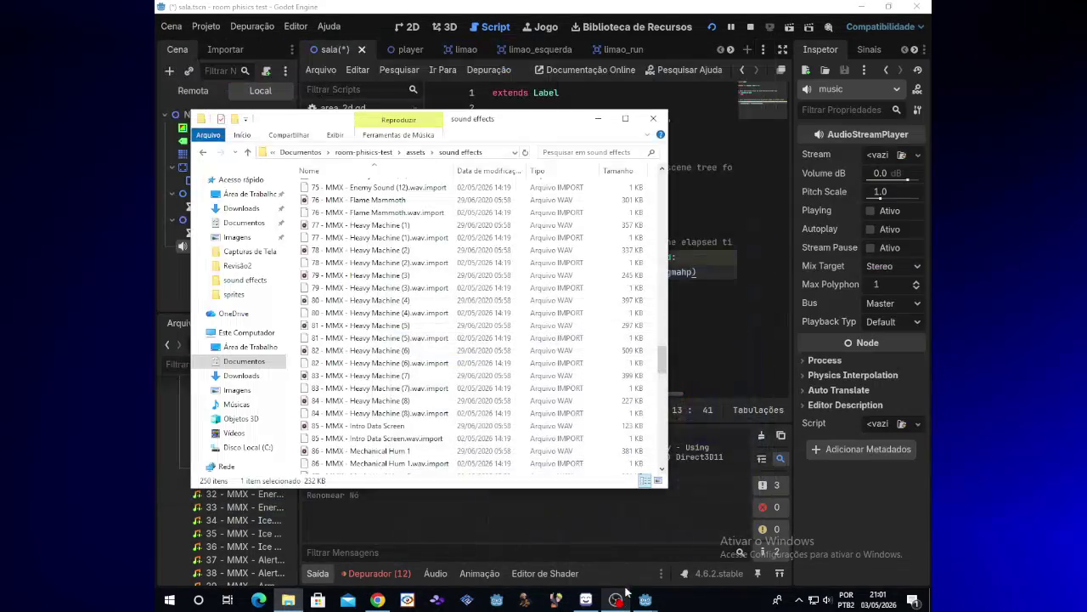
{"action": "scroll", "coordinate": [662, 350], "scroll_direction": "up", "scroll_amount": 5}
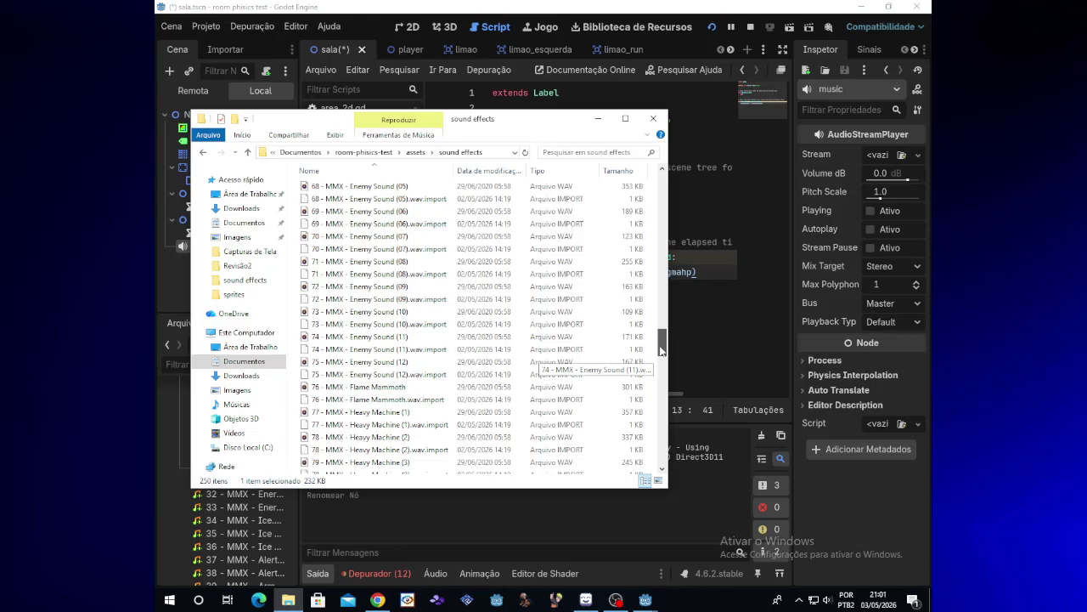
{"action": "left_click_drag", "start_coordinate": [661, 350], "coordinate": [680, 178]}
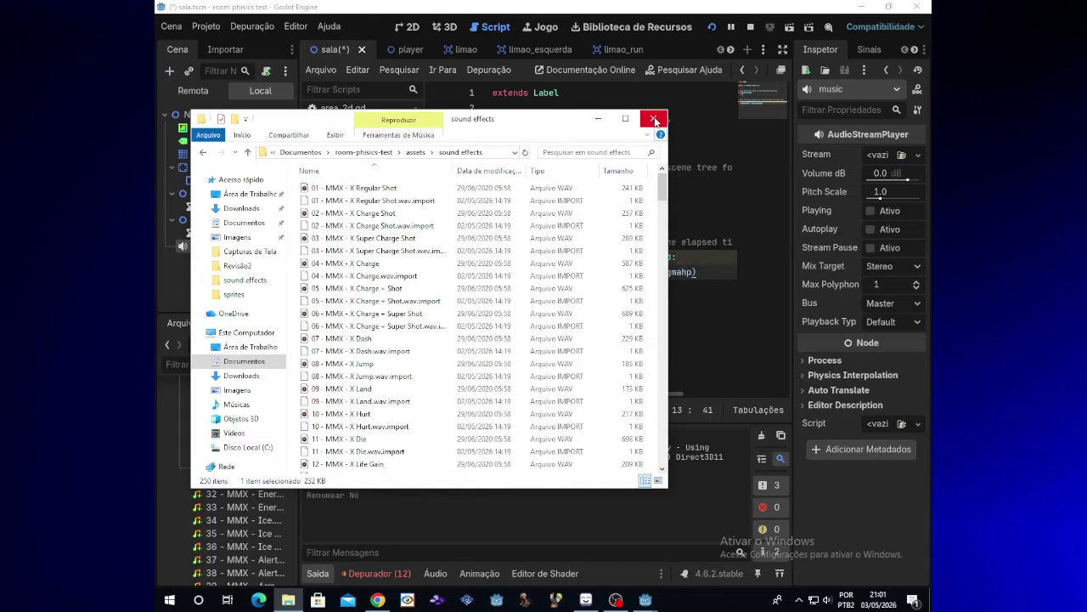
{"action": "left_click", "coordinate": [654, 120]}
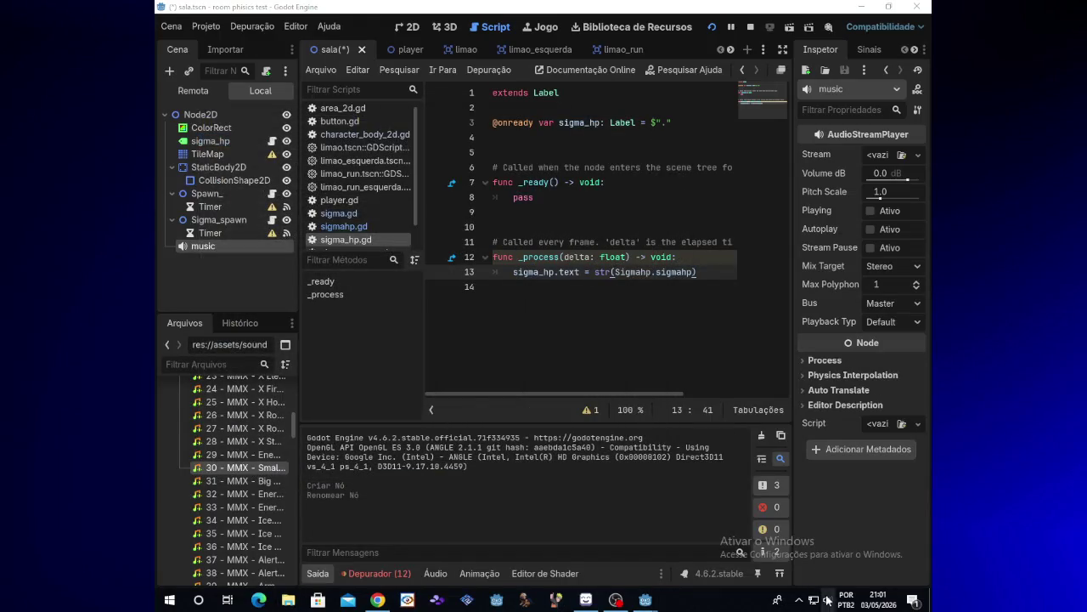
Check the system volume, run the game, and bring its window to the front
{"action": "left_click", "coordinate": [825, 601]}
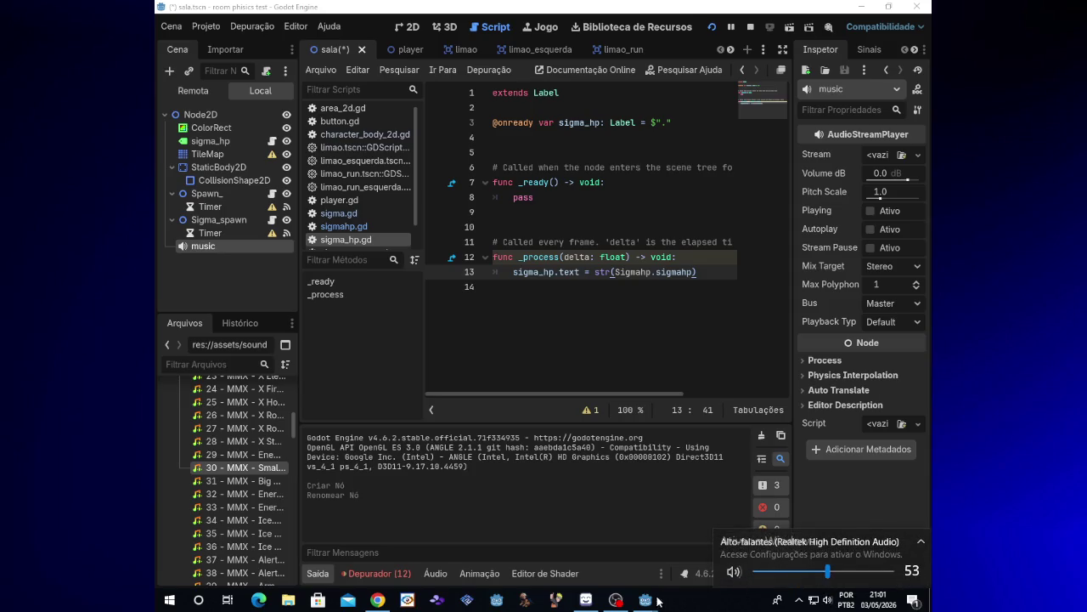
{"action": "left_click", "coordinate": [712, 26]}
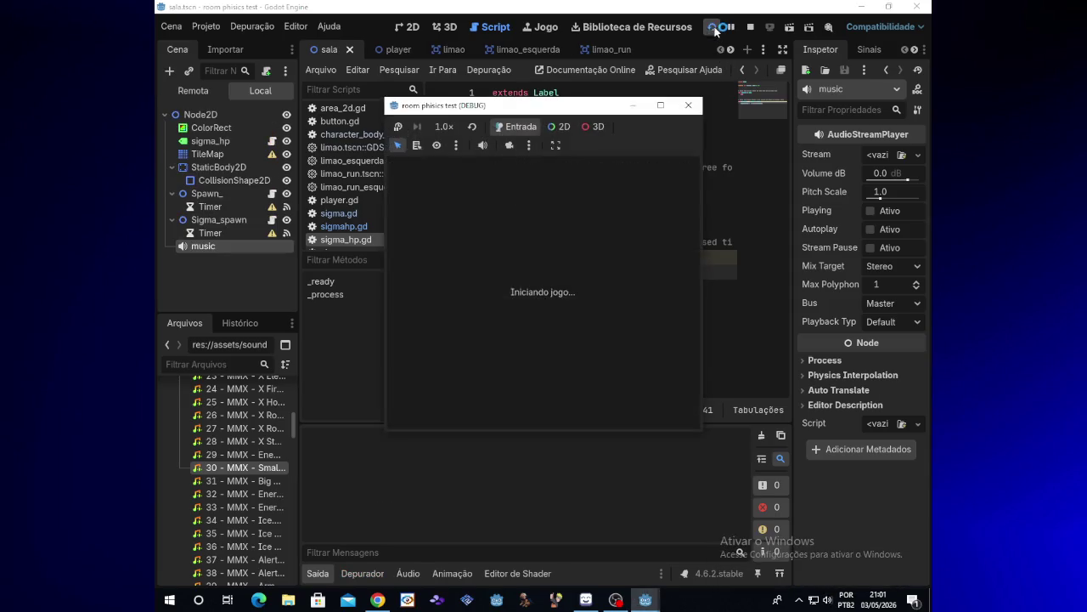
{"action": "left_click", "coordinate": [612, 603]}
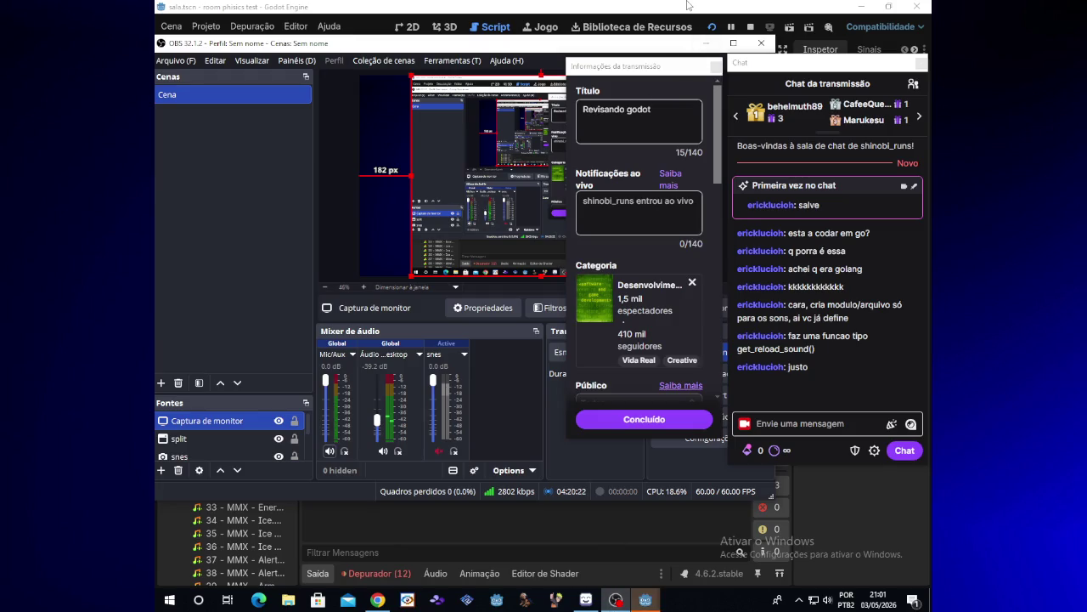
{"action": "key", "text": "alt+Tab"}
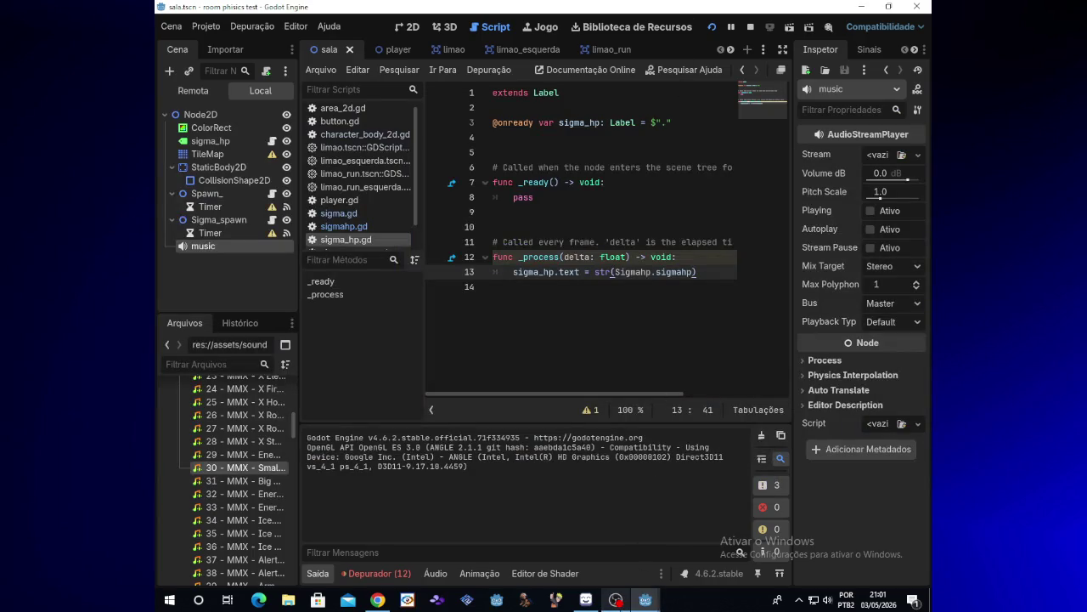
{"action": "mouse_move", "coordinate": [646, 600]}
{"action": "left_click", "coordinate": [705, 562]}
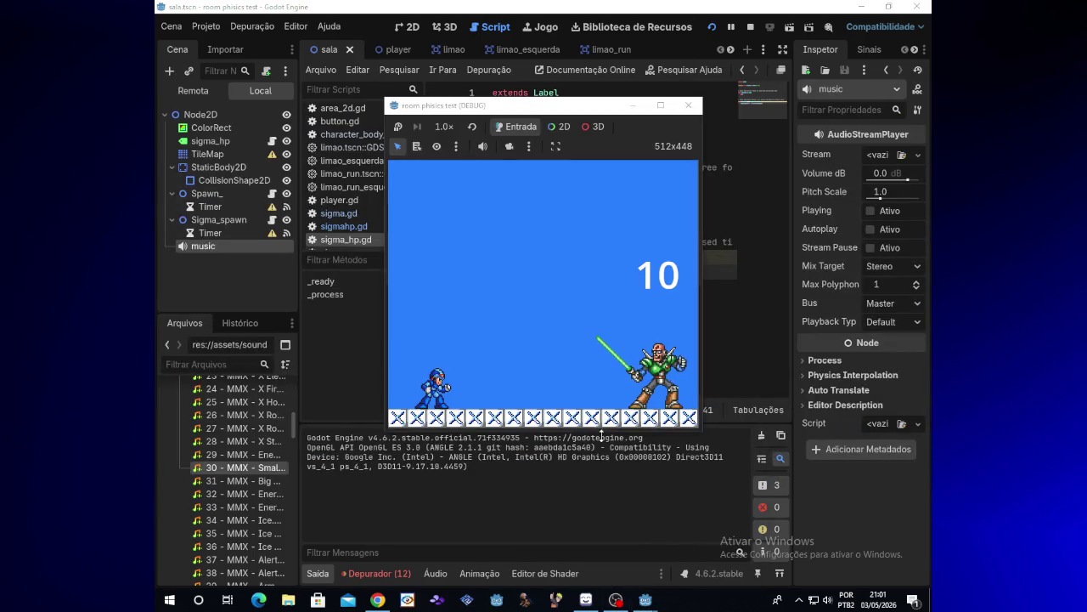
{"action": "left_click", "coordinate": [618, 601]}
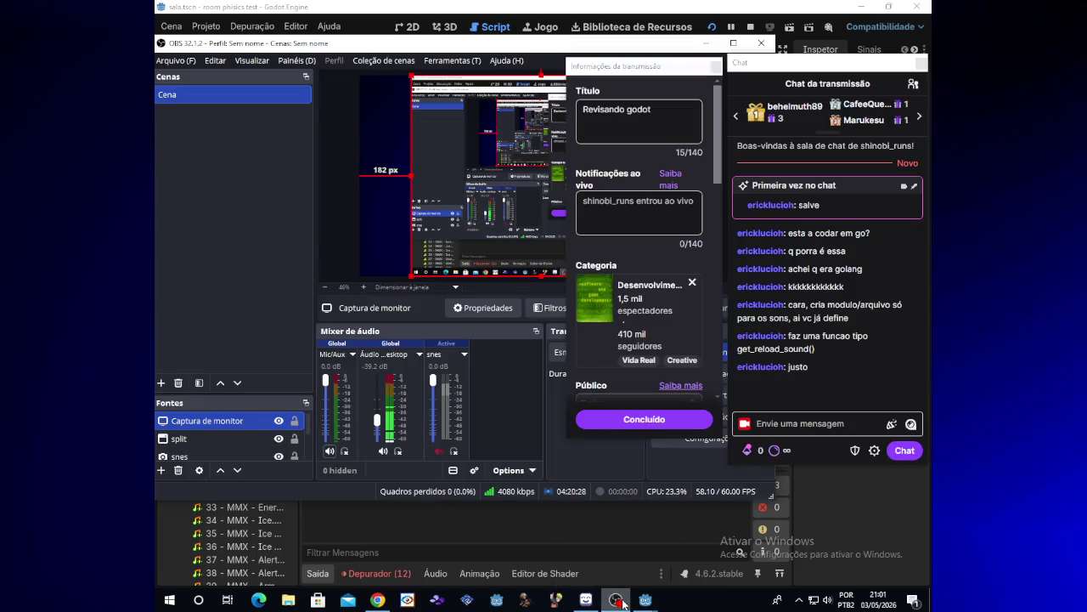
{"action": "left_click", "coordinate": [623, 603]}
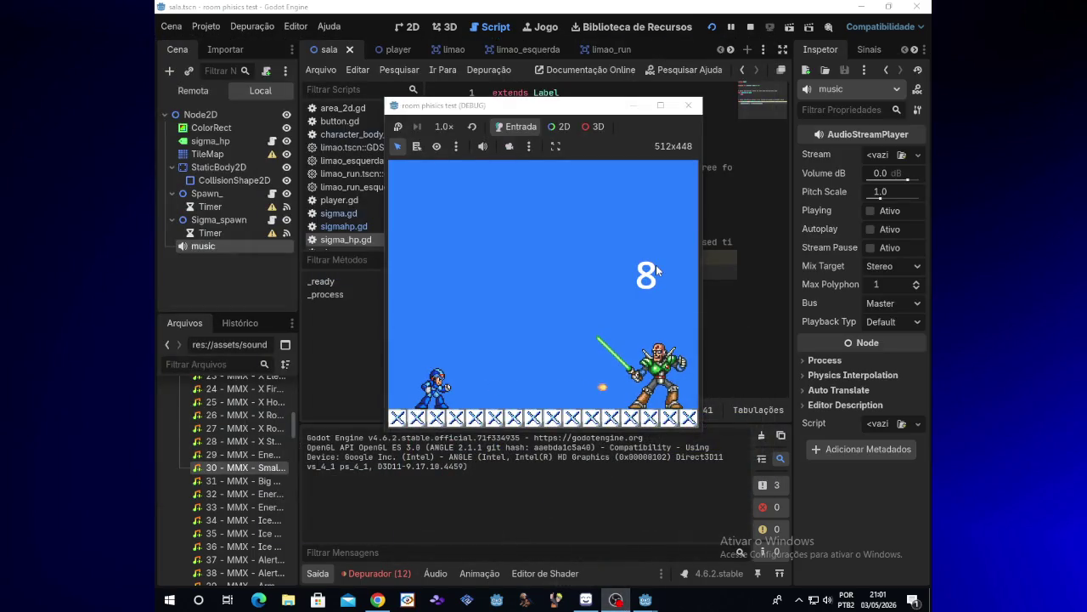
Shoot Sigma until its HP label reads 0, then close and relaunch the game
{"action": "key", "text": "Right"}
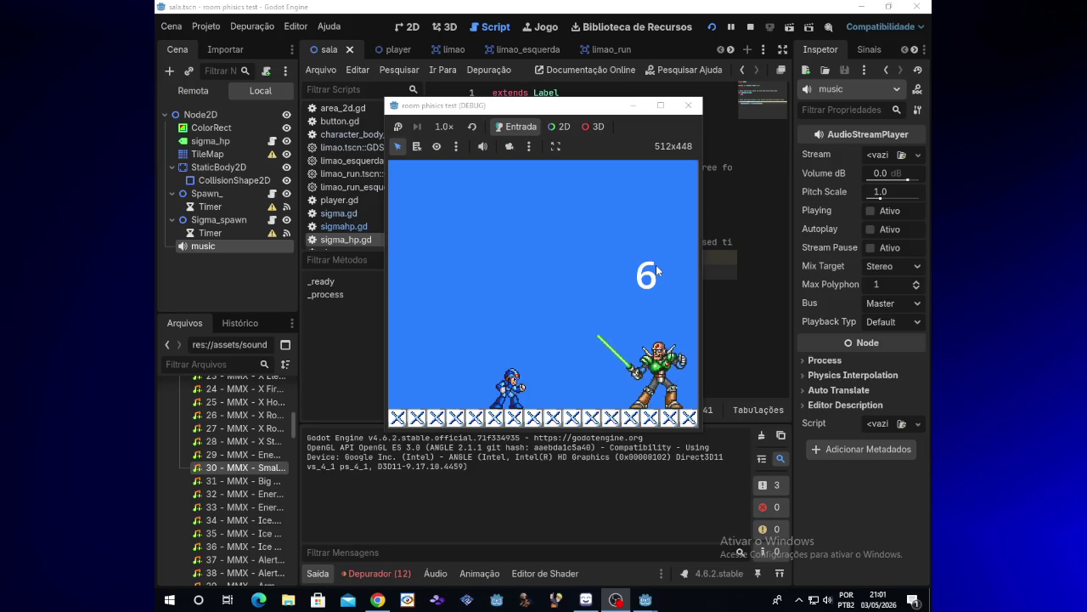
{"action": "key", "text": "x"}
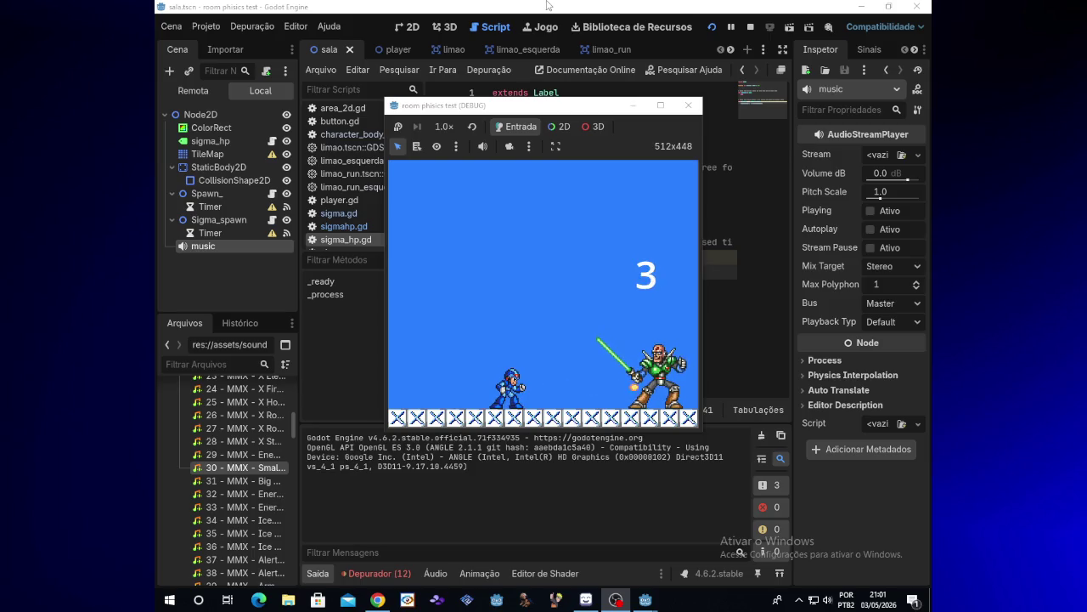
{"action": "key", "text": "space"}
{"action": "key", "text": "x"}
{"action": "key", "text": "Left"}
{"action": "key", "text": "space"}
{"action": "key", "text": "x"}
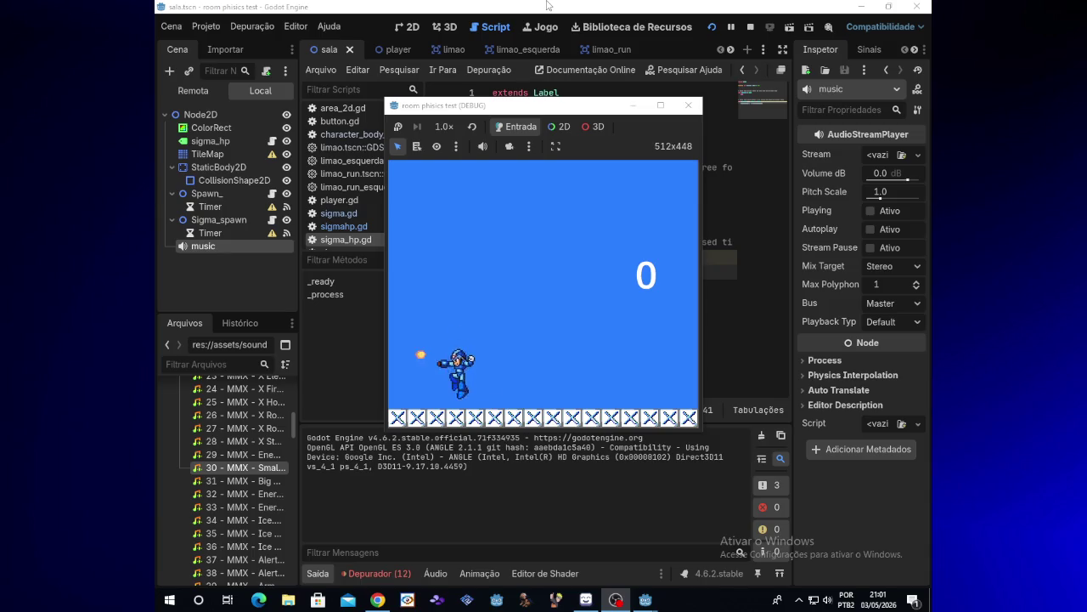
{"action": "key", "text": "Right"}
{"action": "key", "text": "x"}
{"action": "key", "text": "x"}
{"action": "key", "text": "space"}
{"action": "key", "text": "x"}
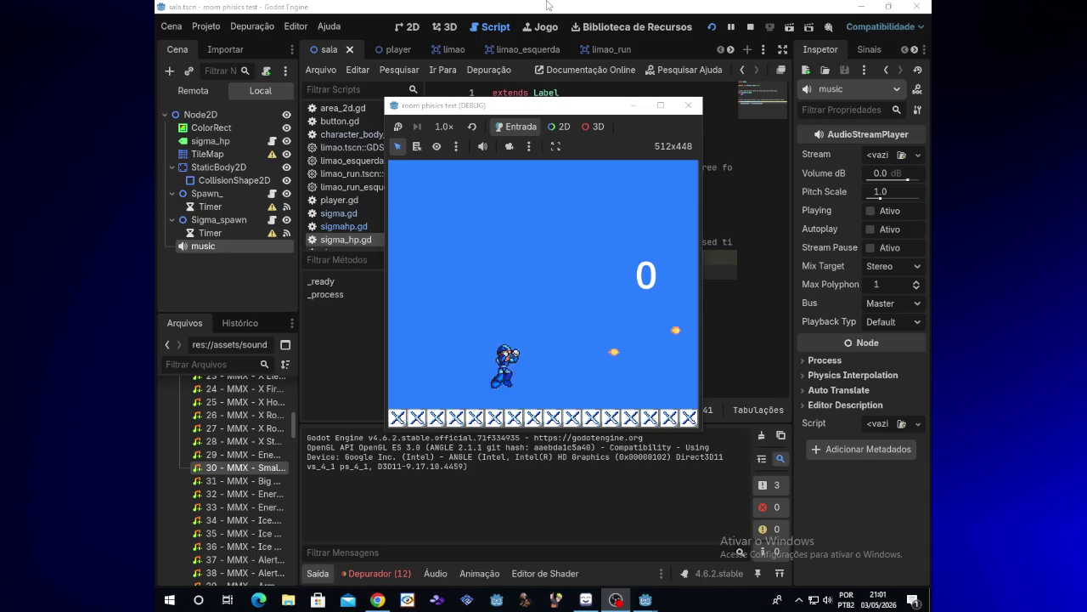
{"action": "key", "text": "Left"}
{"action": "key", "text": "x"}
{"action": "key", "text": "Right"}
{"action": "key", "text": "x"}
{"action": "key", "text": "x"}
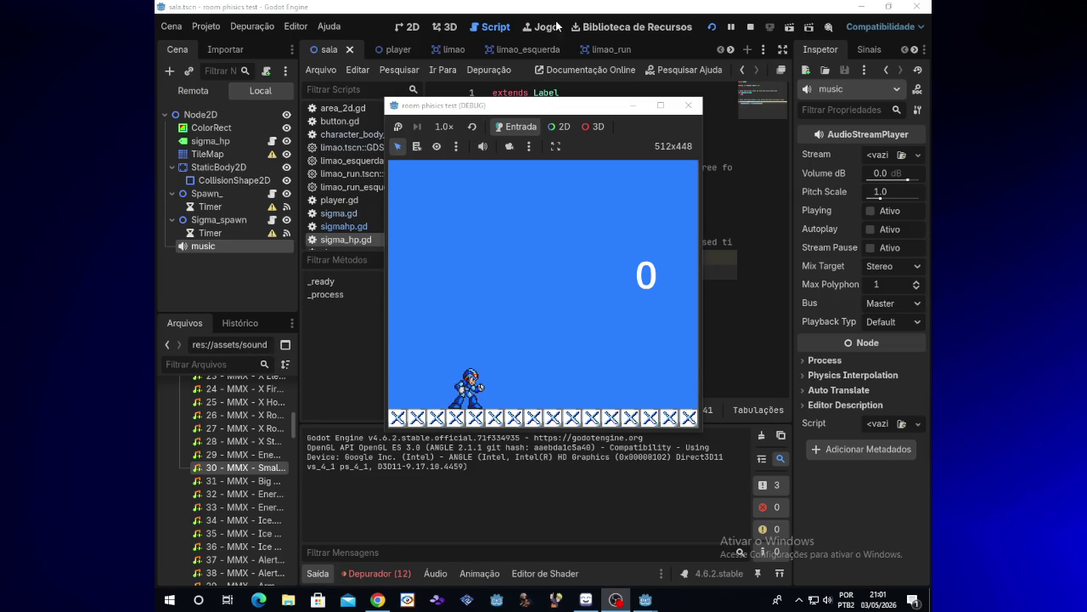
{"action": "left_click", "coordinate": [688, 104]}
{"action": "left_click", "coordinate": [710, 28]}
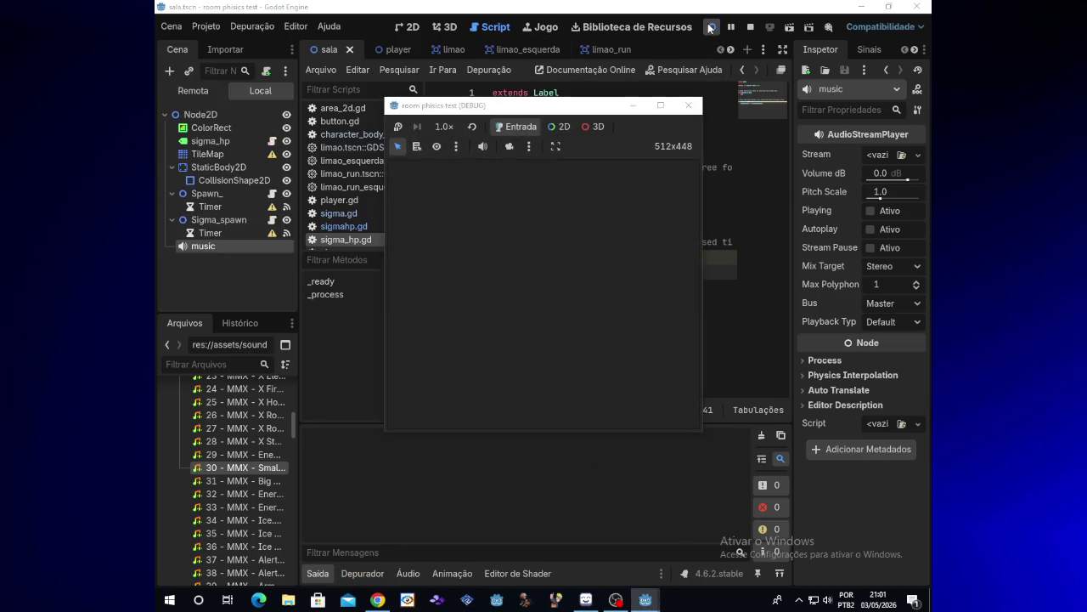
Move Mega Man toward Sigma and shoot until its HP label reaches 0
{"action": "key", "text": "Right"}
{"action": "key", "text": "space"}
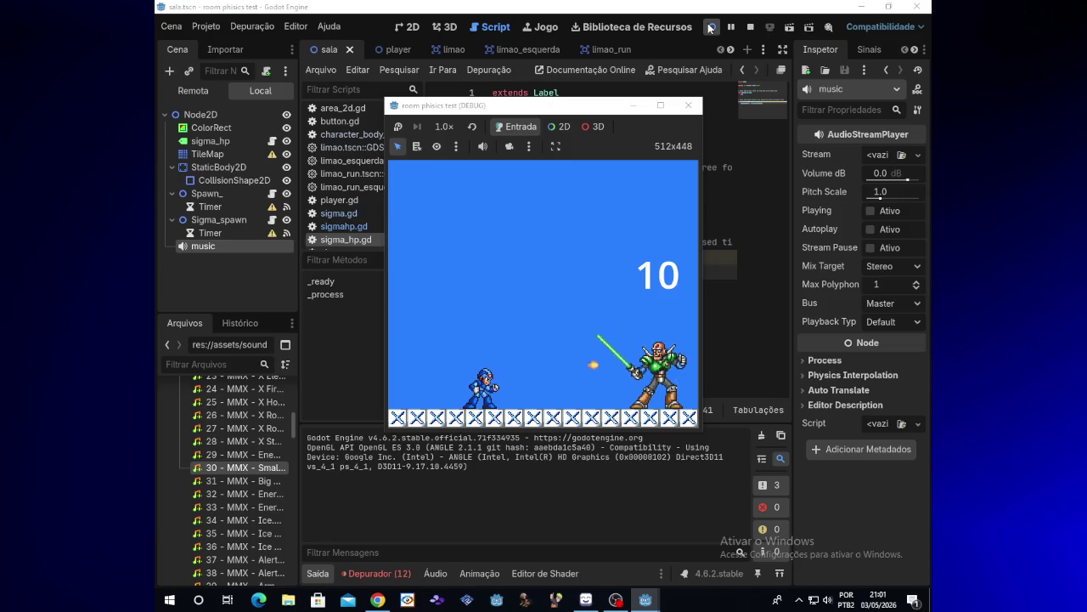
{"action": "key", "text": "Right"}
{"action": "key", "text": "x"}
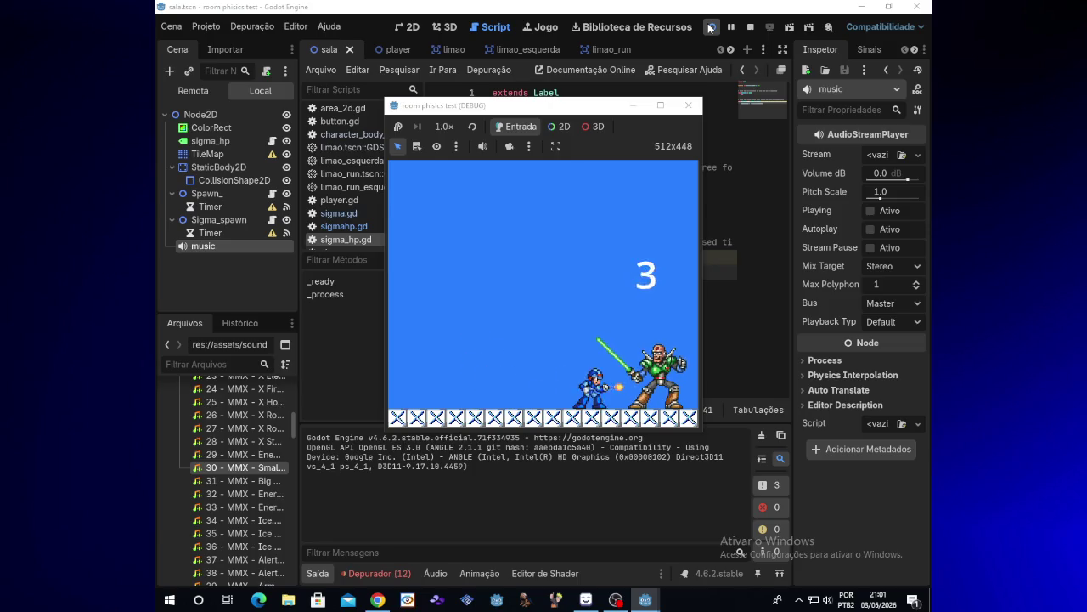
{"action": "key", "text": "x"}
{"action": "key", "text": "x"}
{"action": "key", "text": "x"}
Restart the game and shoot Sigma again in a second test run
{"action": "left_click", "coordinate": [712, 27]}
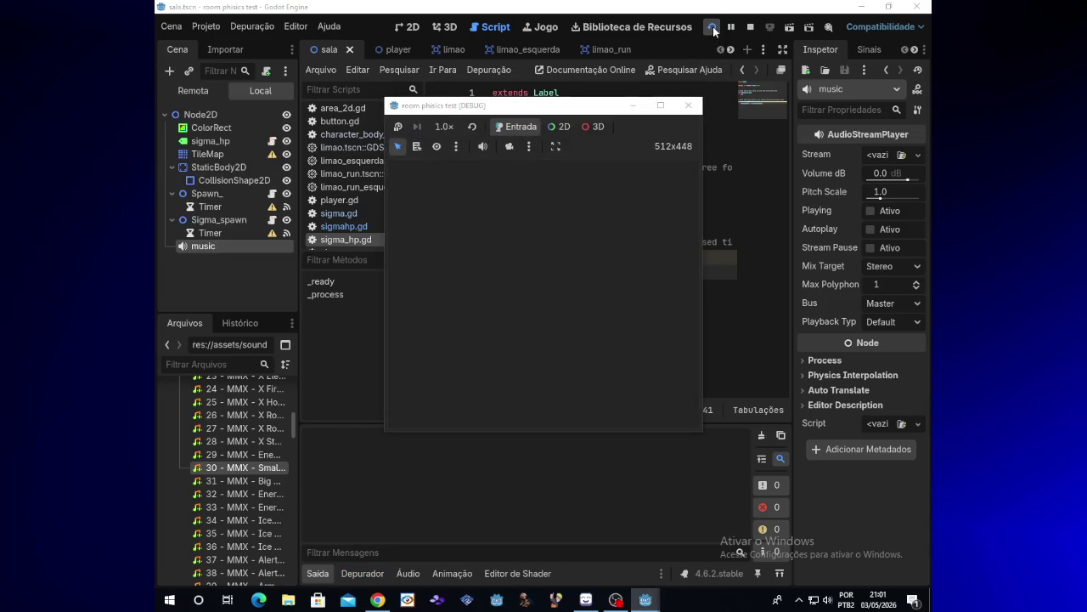
{"action": "key", "text": "Right"}
{"action": "key", "text": "x"}
{"action": "key", "text": "x"}
{"action": "key", "text": "Right"}
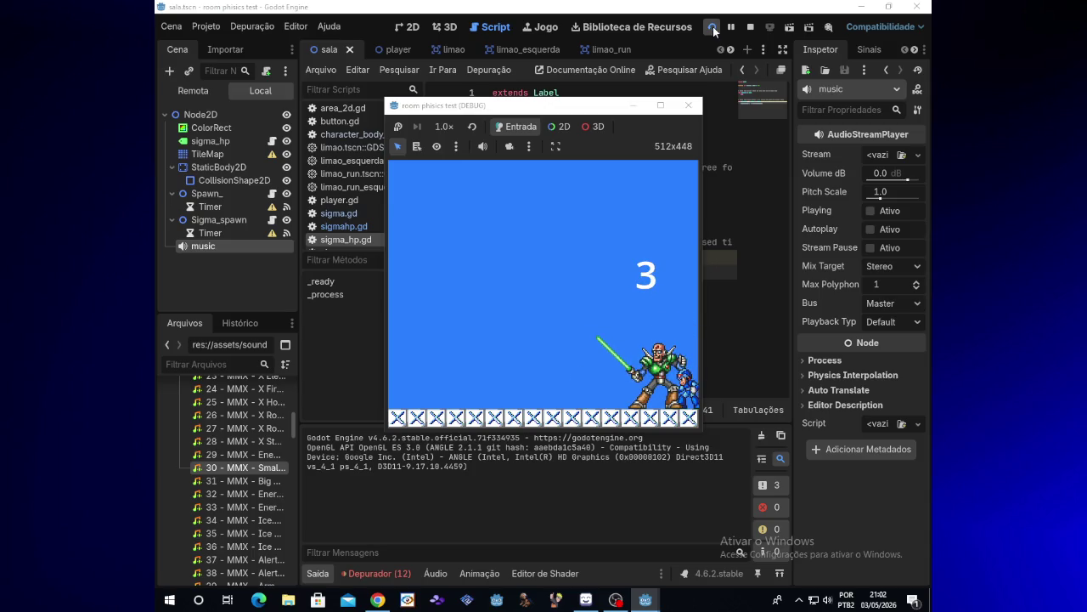
{"action": "key", "text": "Left"}
{"action": "key", "text": "Left"}
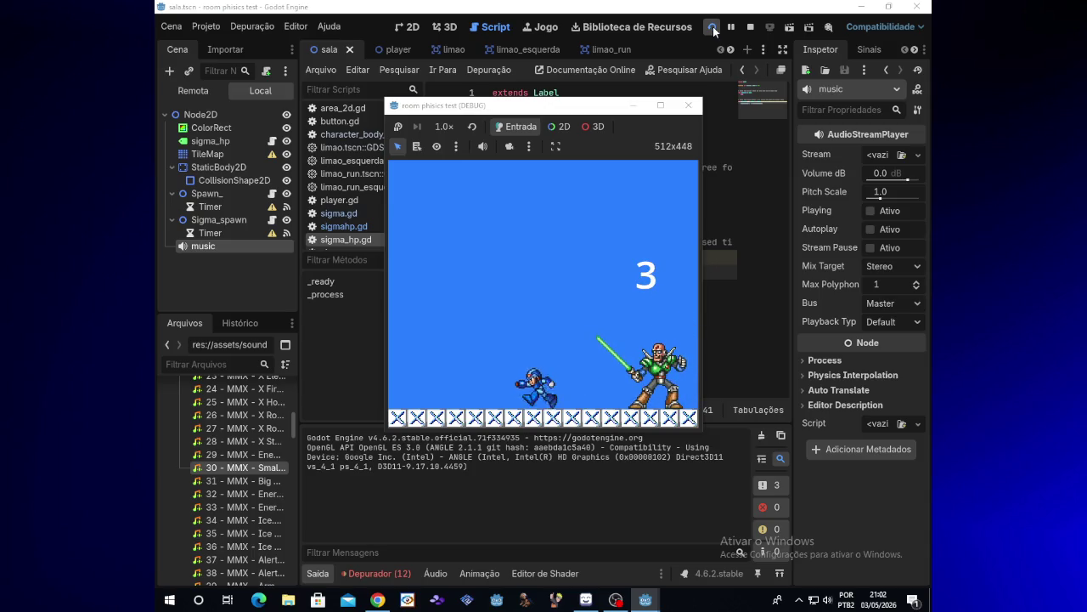
{"action": "key", "text": "x"}
{"action": "key", "text": "x"}
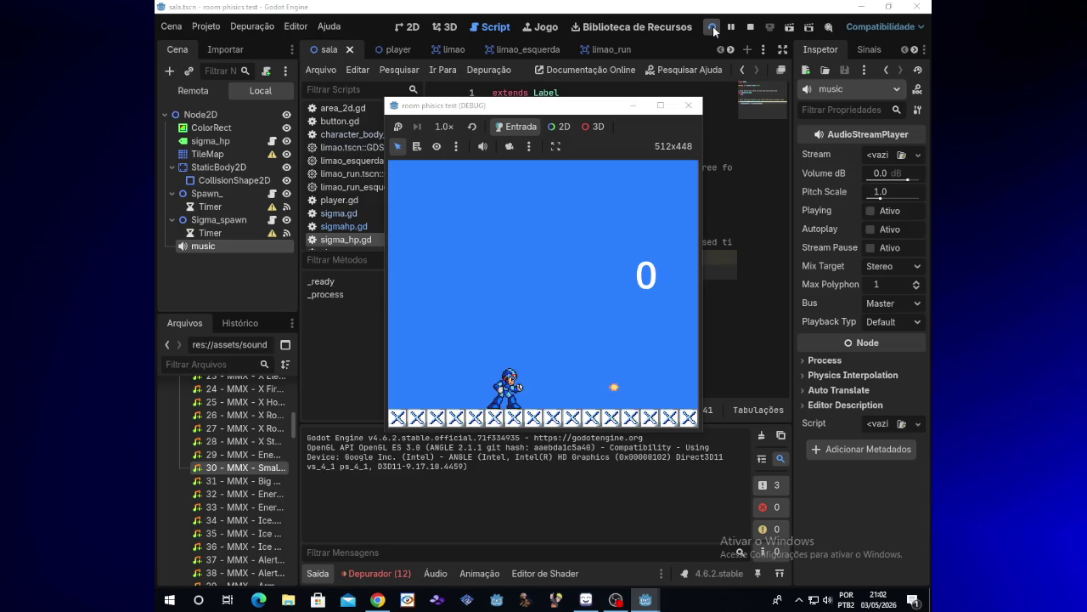
{"action": "left_click", "coordinate": [697, 112]}
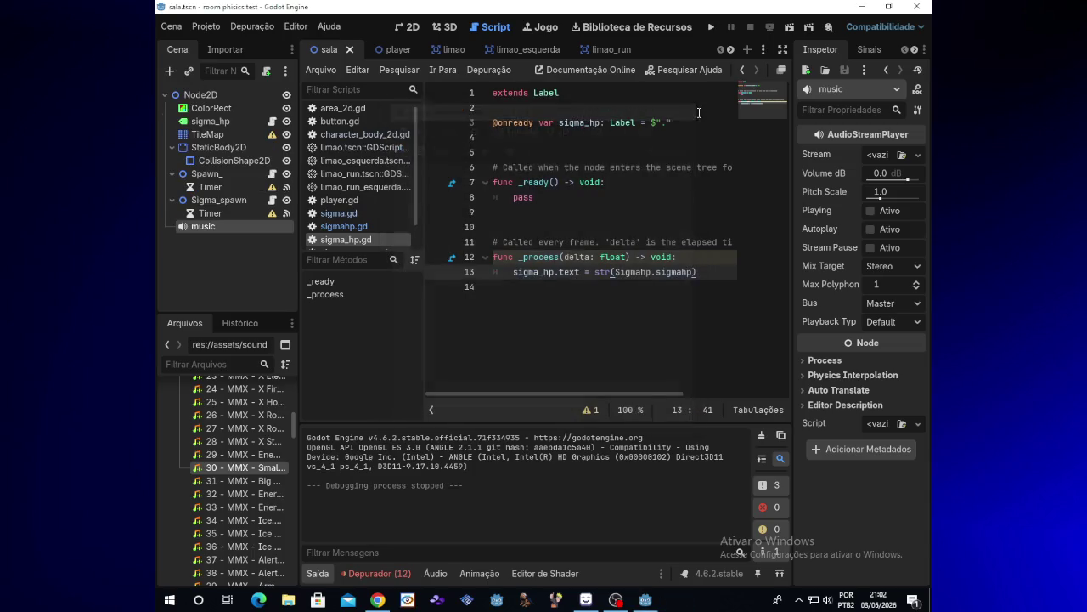
{"action": "left_click", "coordinate": [615, 600]}
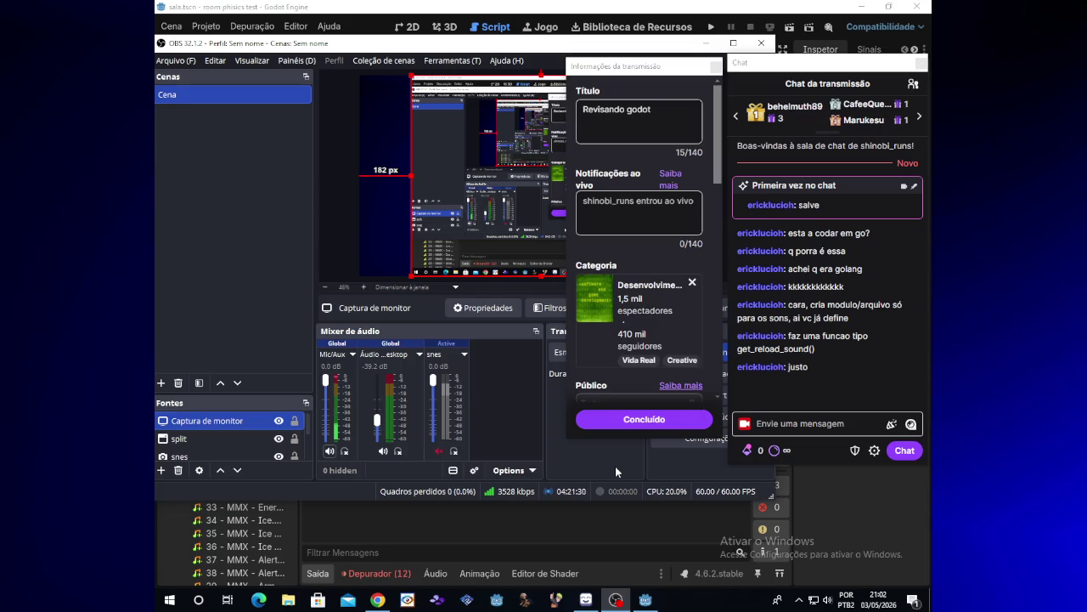
{"action": "left_click", "coordinate": [629, 5]}
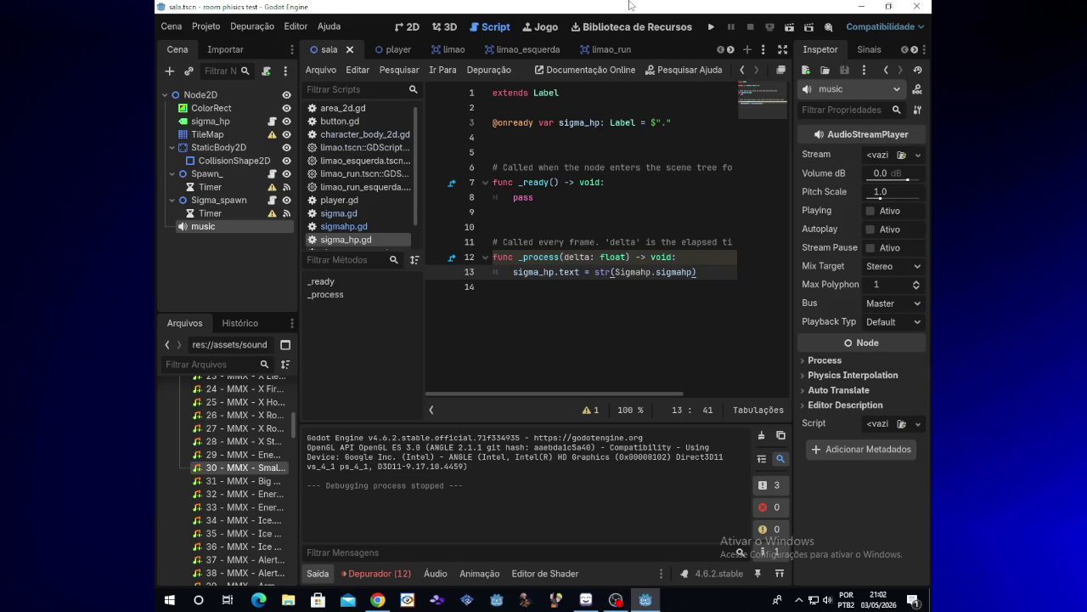
{"action": "left_click", "coordinate": [530, 298]}
{"action": "left_click", "coordinate": [703, 274]}
{"action": "left_click", "coordinate": [520, 49]}
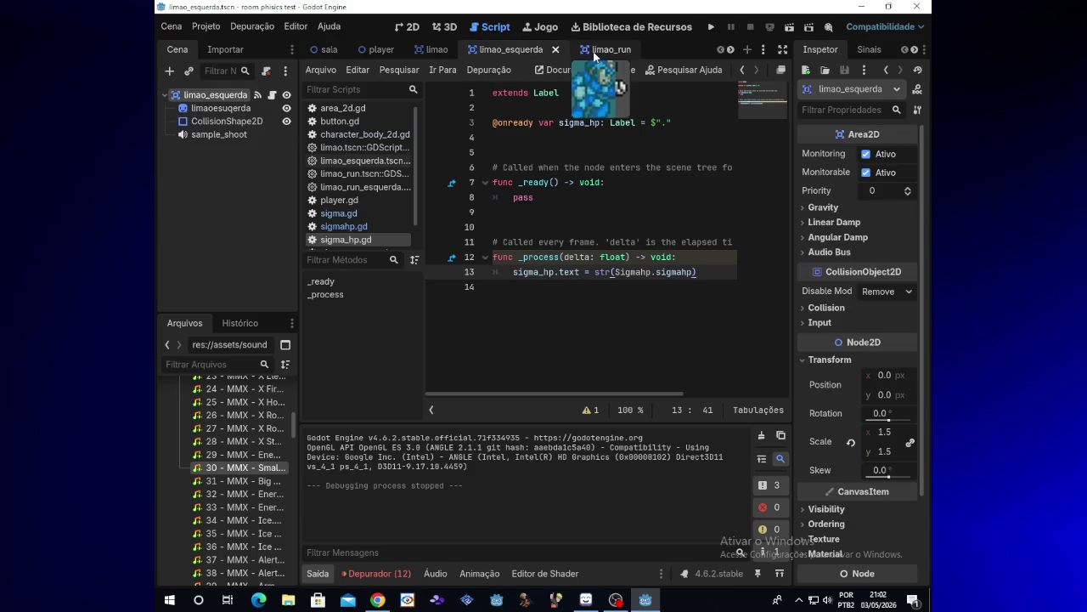
{"action": "left_click", "coordinate": [329, 52]}
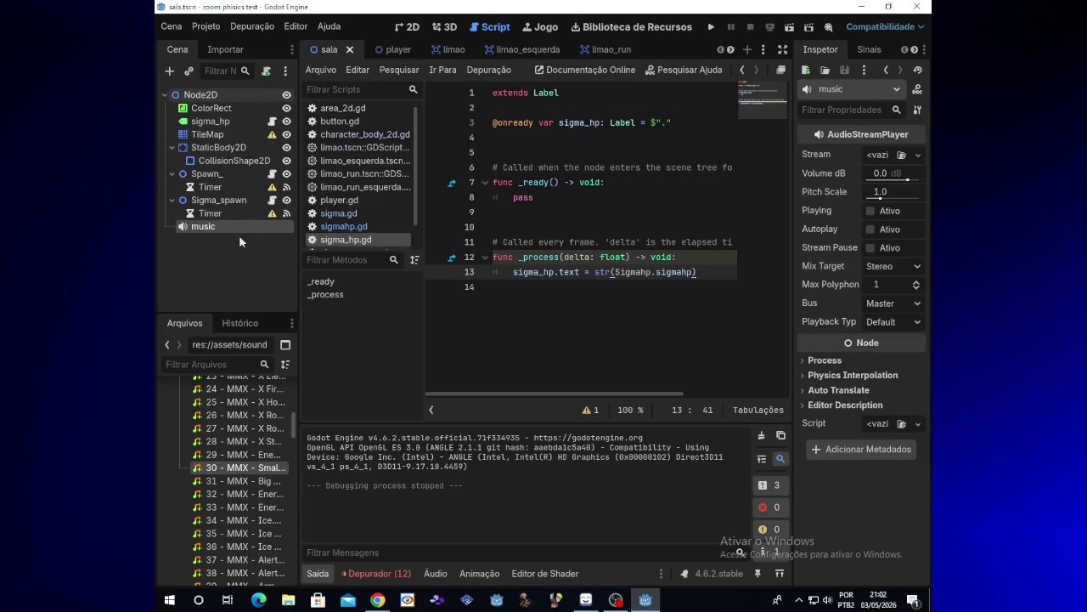